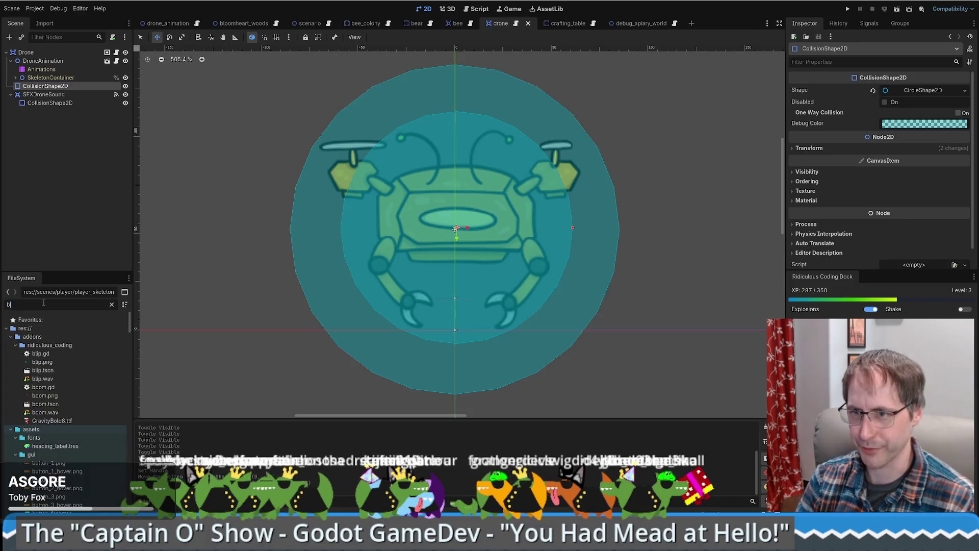
# Step: Filter the FileSystem for 'bee_ke', open bee_keeper.tscn and select the BeeKeeper root
pyautogui.write('ee_ke')
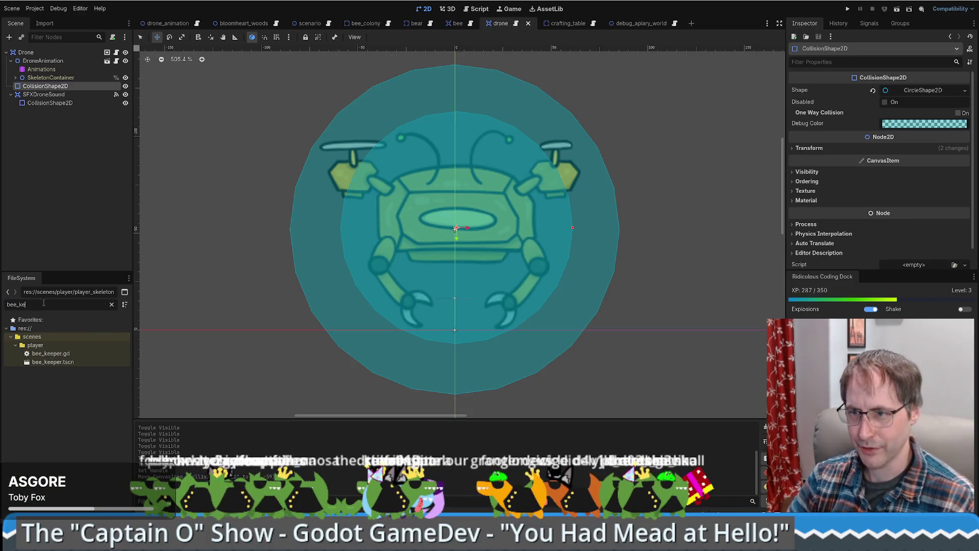
pyautogui.doubleClick(53, 361)
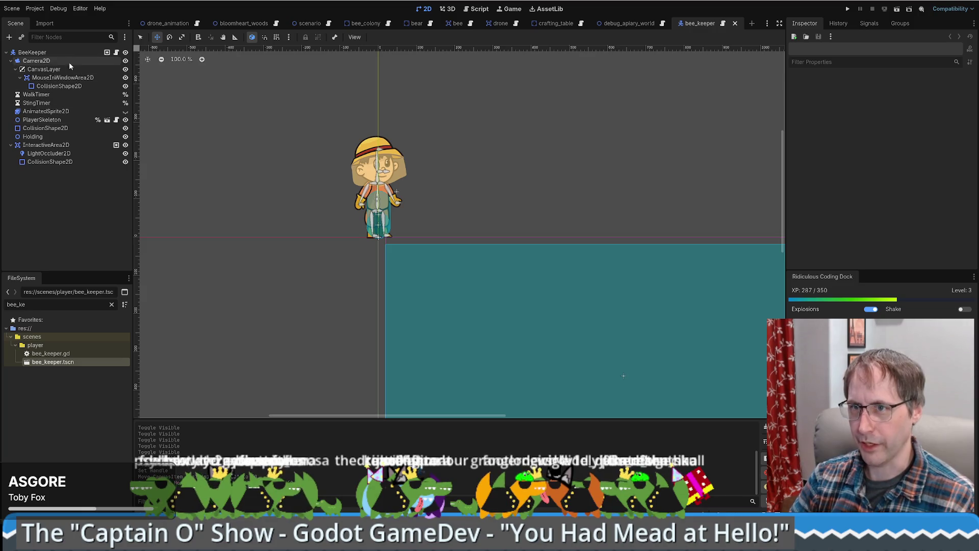
pyautogui.click(51, 53)
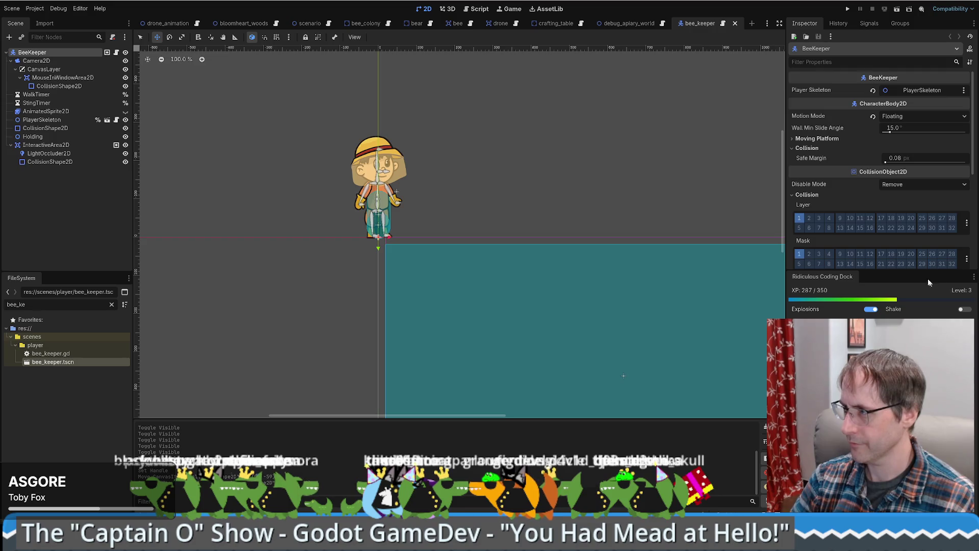
# Step: Enlarge the Inspector and expand the BeeKeeper's Input settings
pyautogui.moveTo(918, 271); pyautogui.dragTo(918, 347)
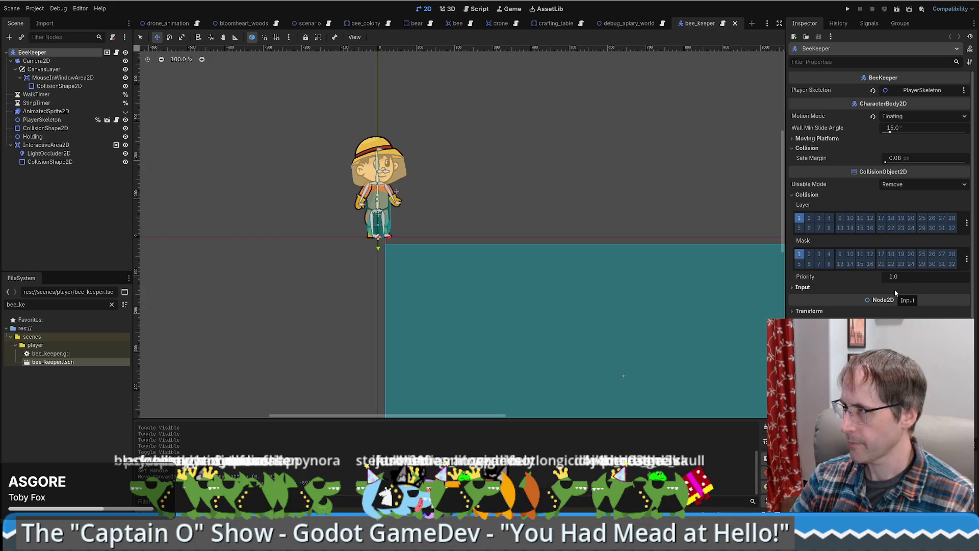
pyautogui.moveTo(893, 300)
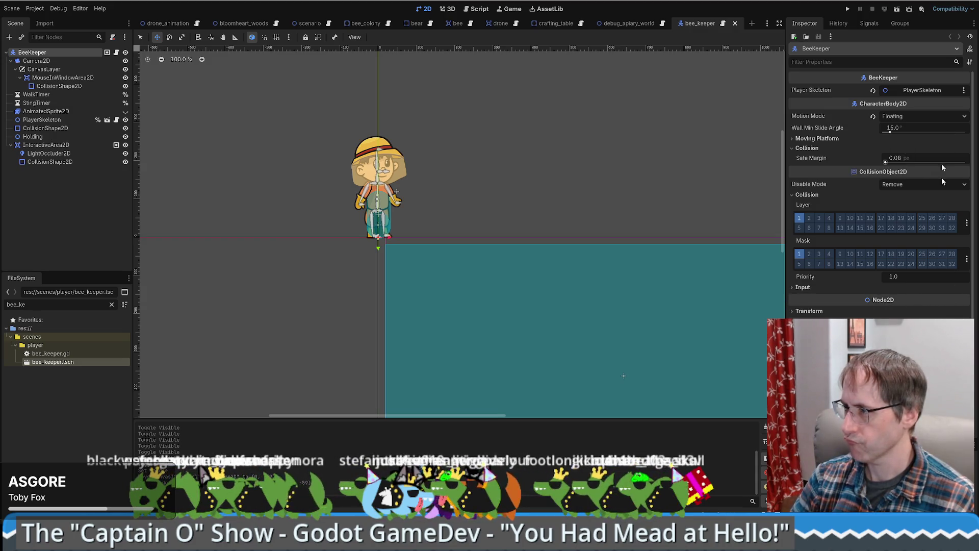
pyautogui.scroll(-1, 937, 258)
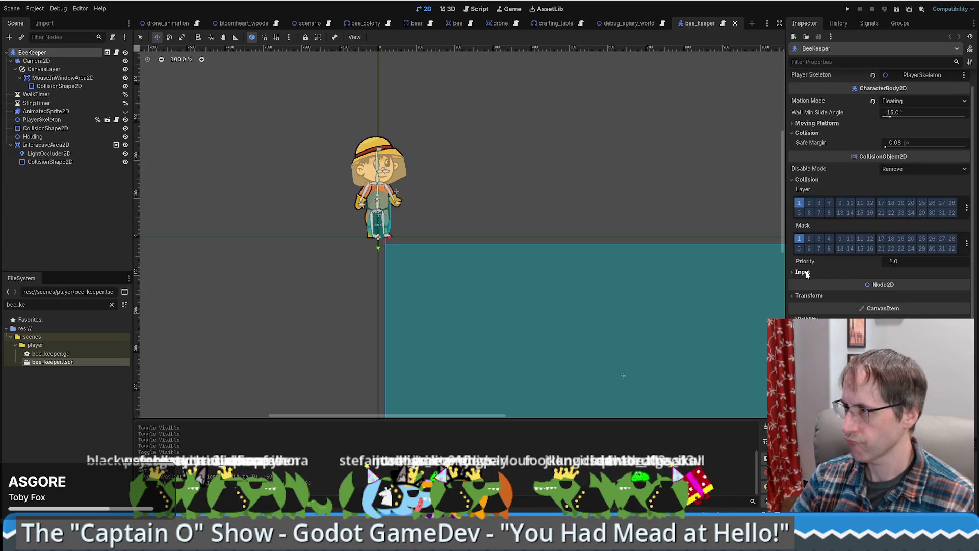
pyautogui.click(834, 276)
pyautogui.scroll(1, 853, 271)
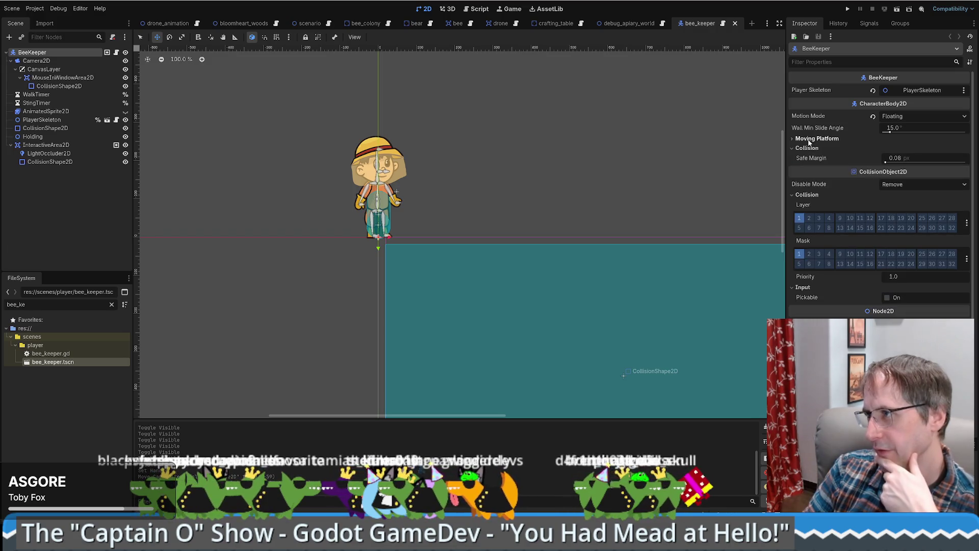
# Step: Check the Camera2D, then review the InteractiveArea2D's collision layer and mask
pyautogui.click(35, 61)
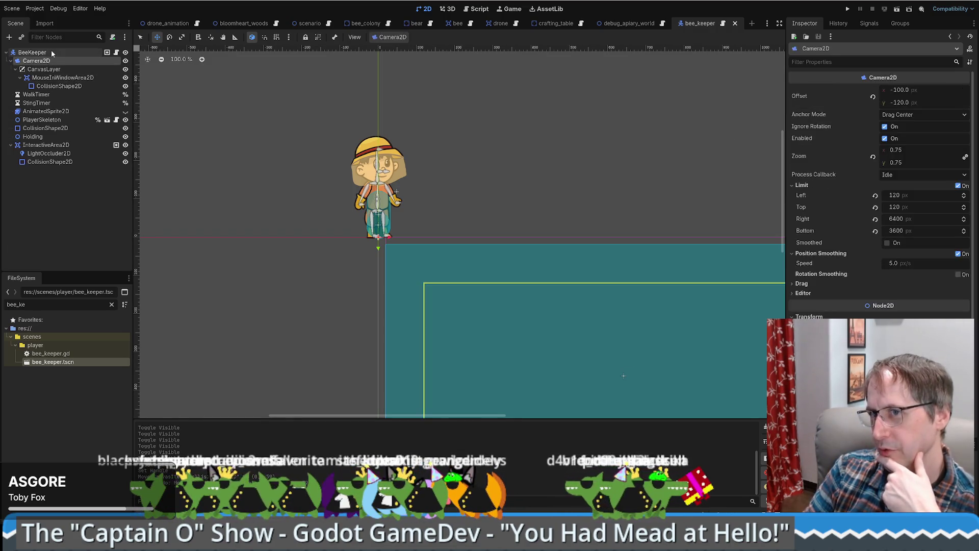
pyautogui.click(51, 52)
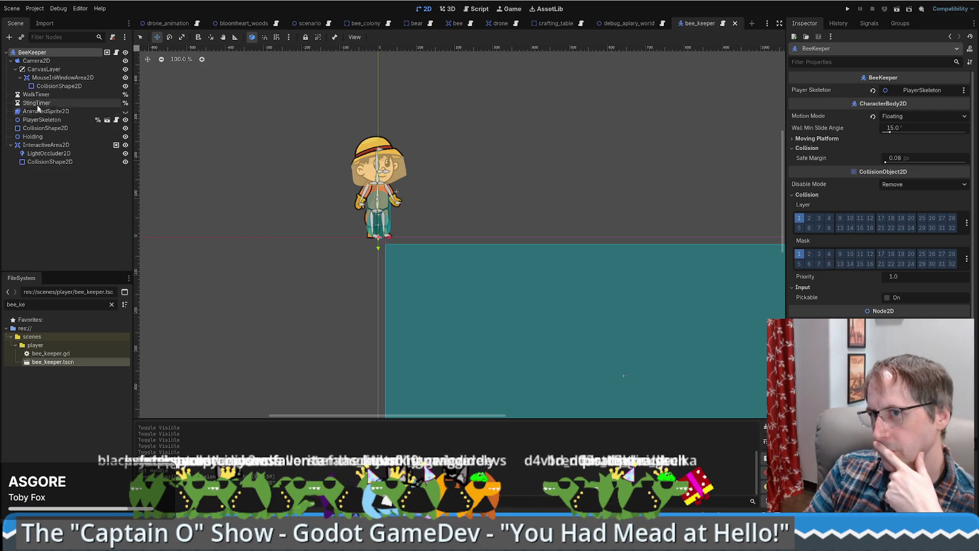
pyautogui.click(37, 146)
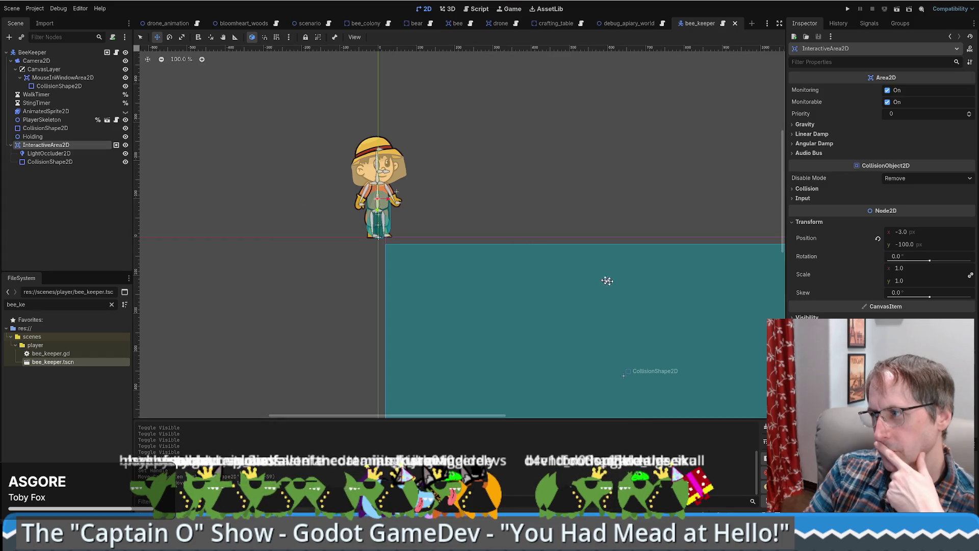
pyautogui.click(807, 188)
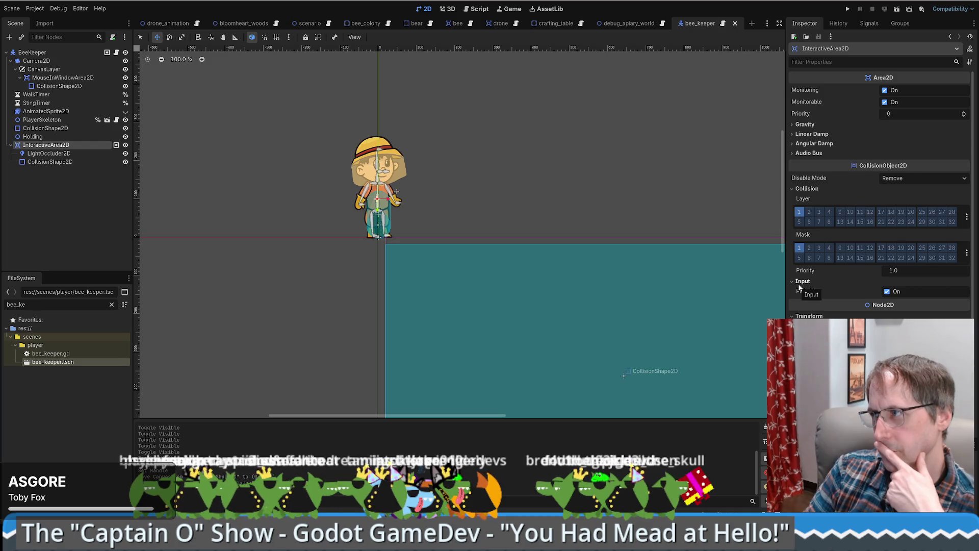
pyautogui.click(807, 188)
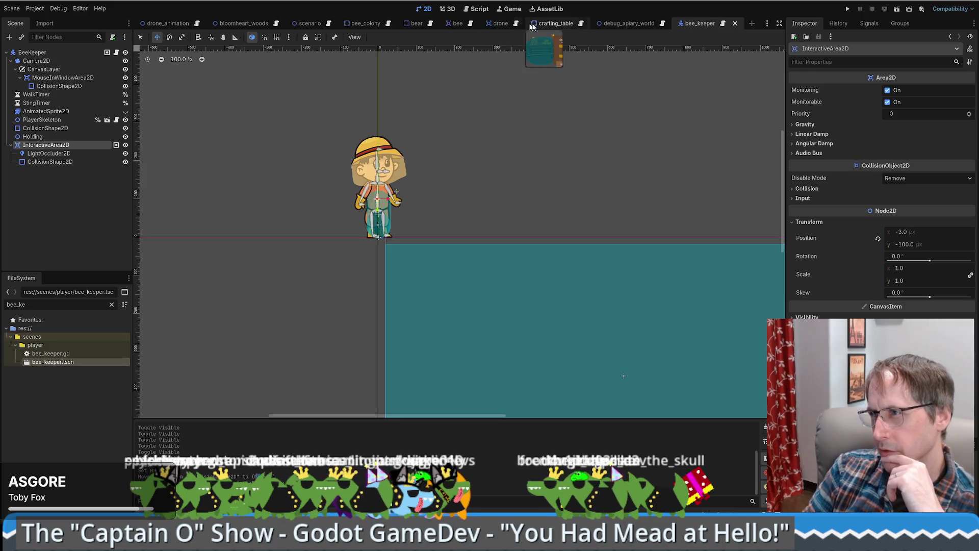
# Step: In the crafting_table scene, show the CraftingTable root's collision layers and mask
pyautogui.click(552, 24)
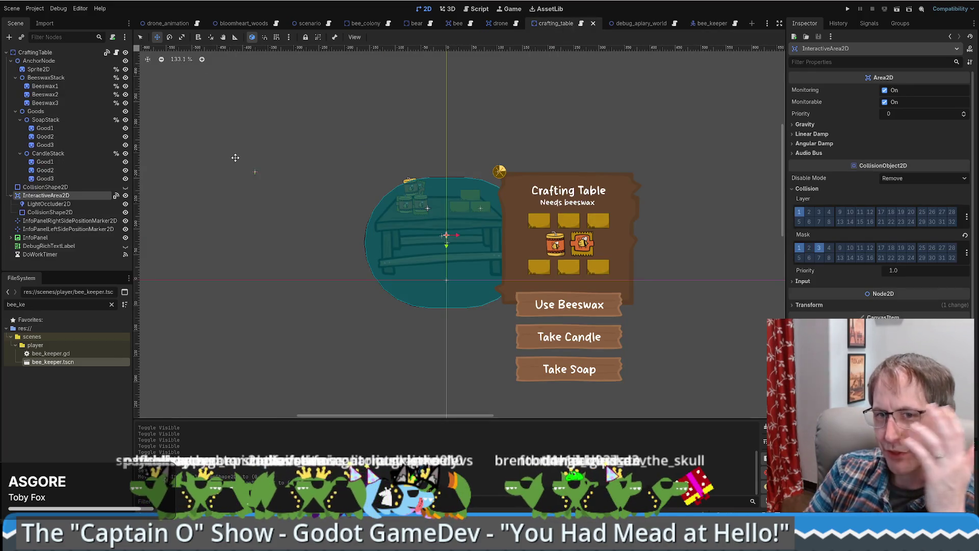
pyautogui.click(499, 23)
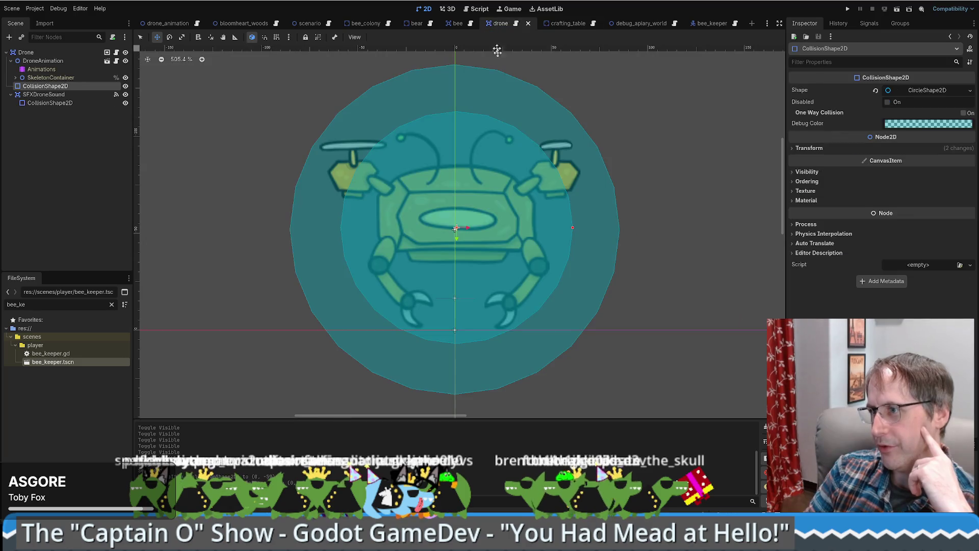
pyautogui.click(559, 25)
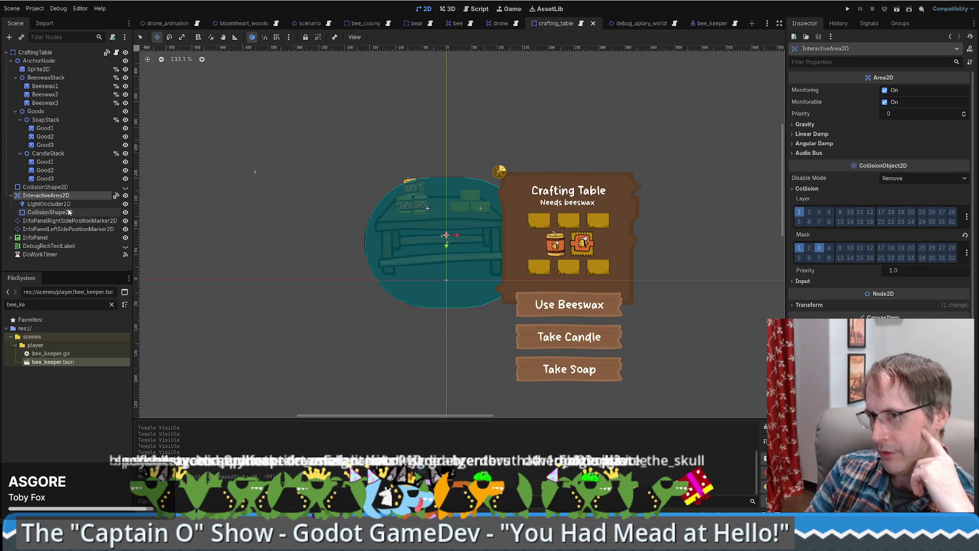
pyautogui.click(35, 52)
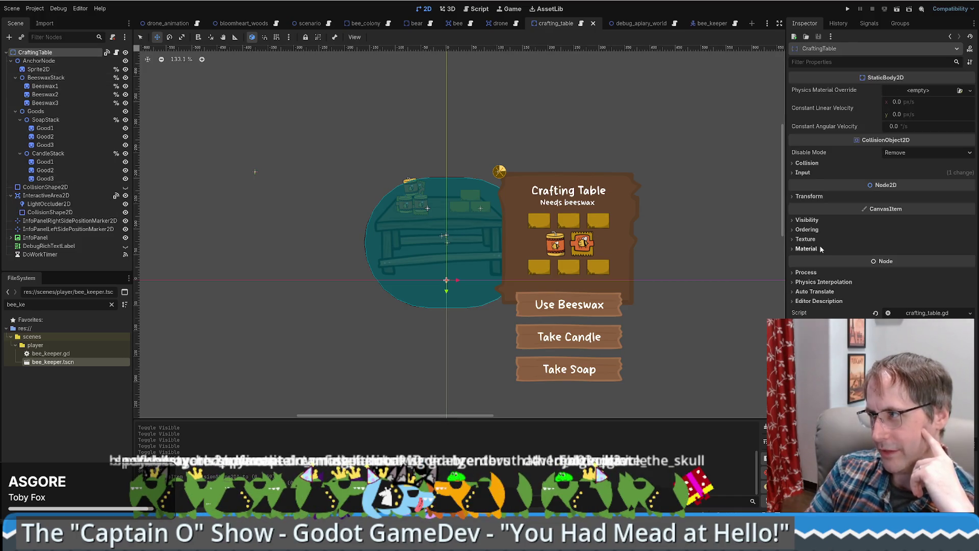
pyautogui.click(808, 163)
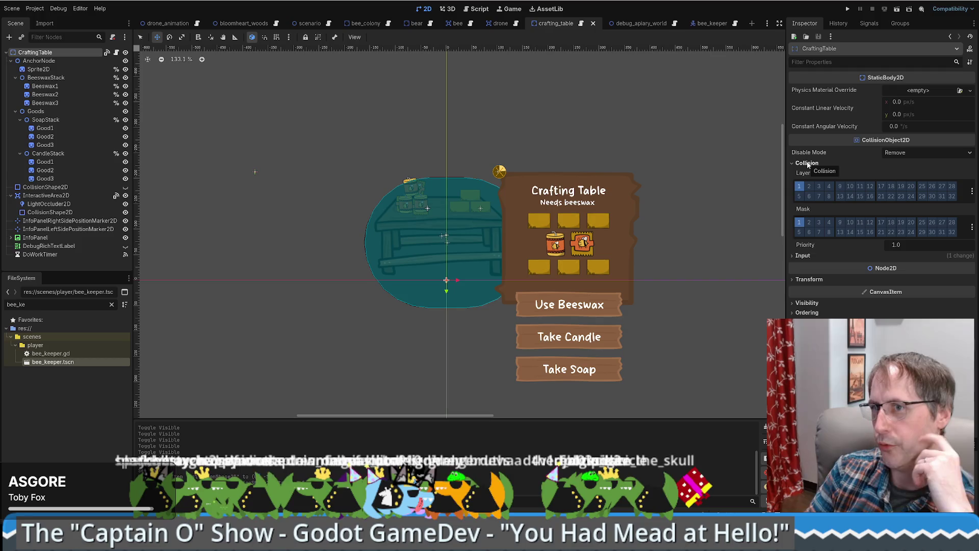
# Step: Untick mask bit 3 on InteractiveArea2D, tick it on CraftingTable, and save the scene
pyautogui.click(57, 198)
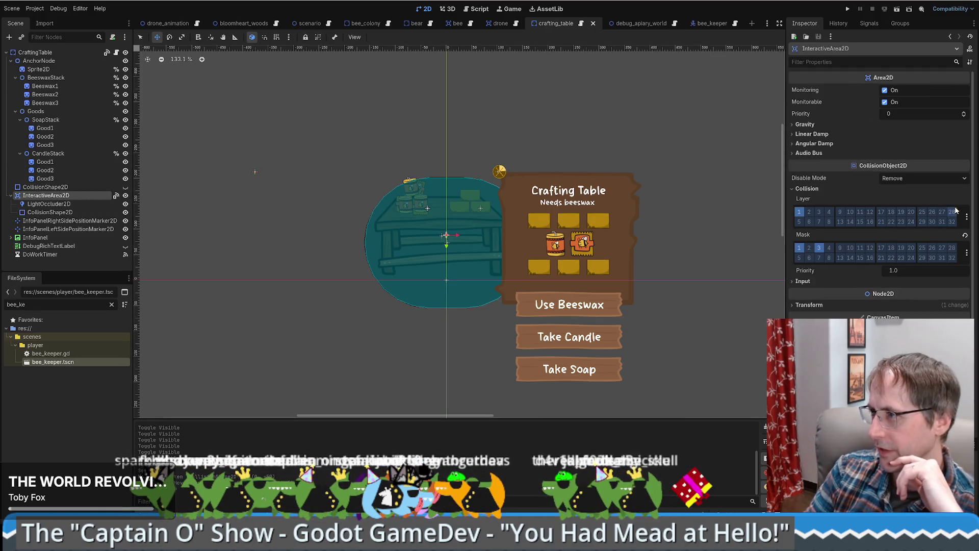
pyautogui.click(818, 248)
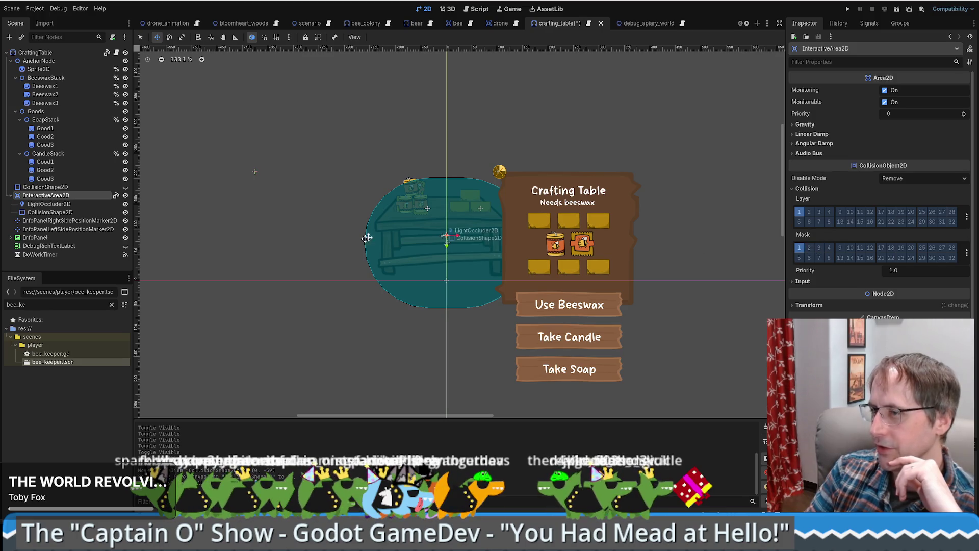
pyautogui.click(12, 196)
pyautogui.click(35, 52)
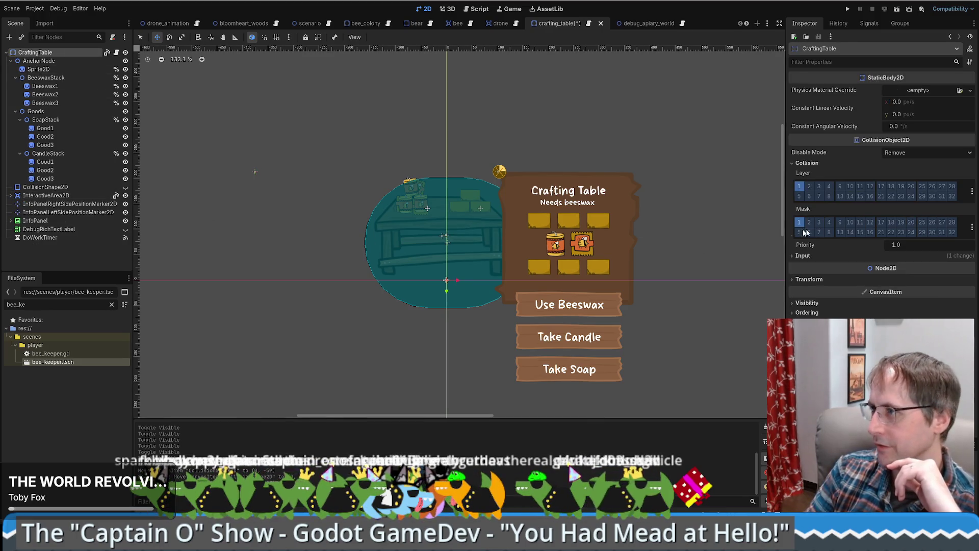
pyautogui.click(820, 223)
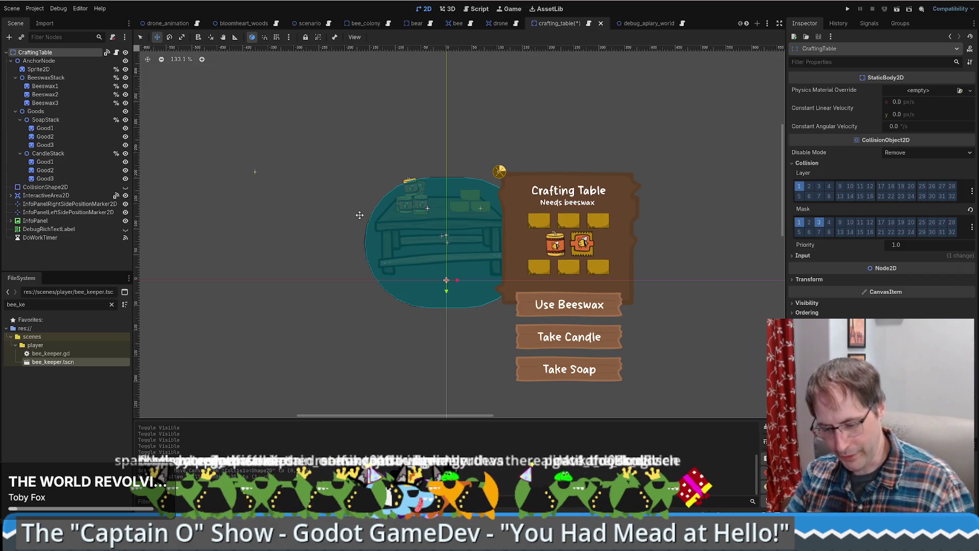
pyautogui.hotkey('ctrl', 's')
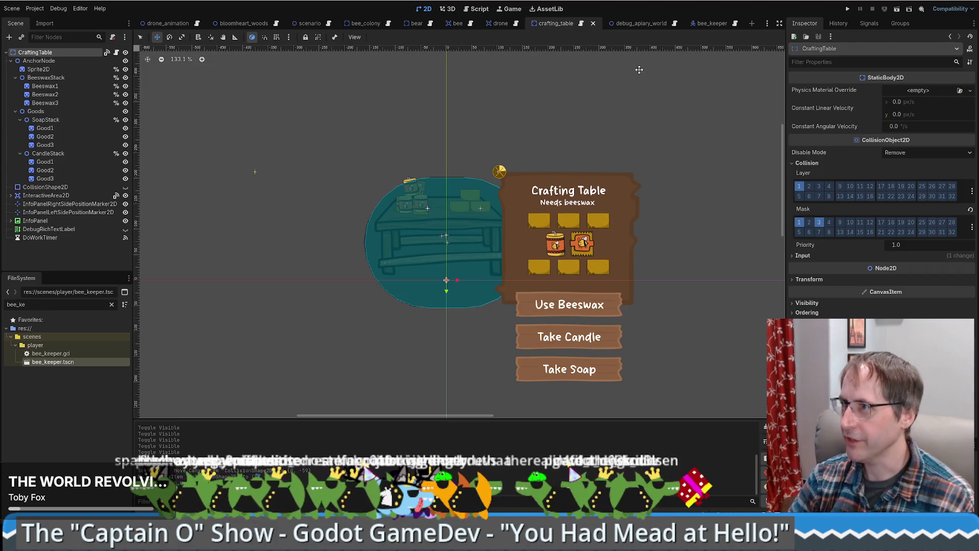
# Step: Run the project, start a New Game, place a $200 crafting table, then close the game
pyautogui.click(848, 7)
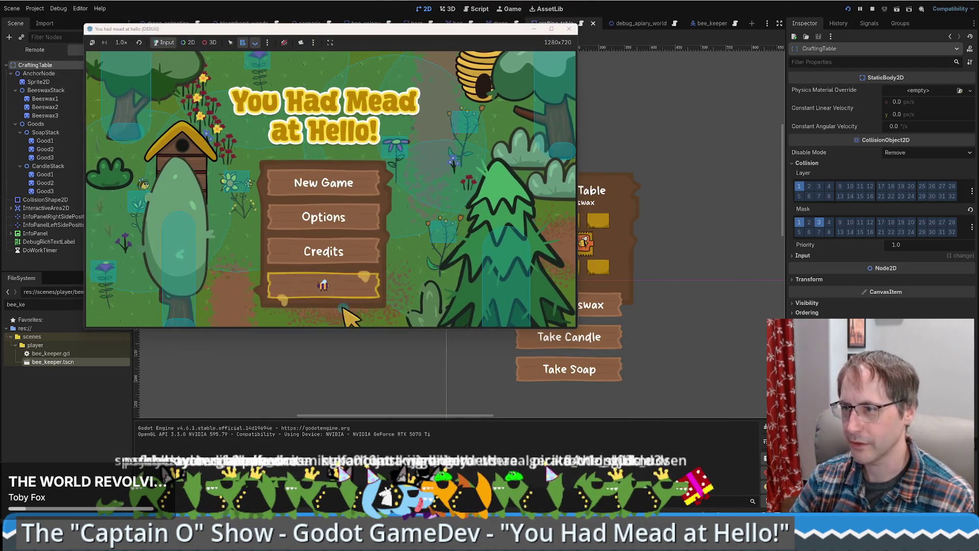
pyautogui.click(336, 294)
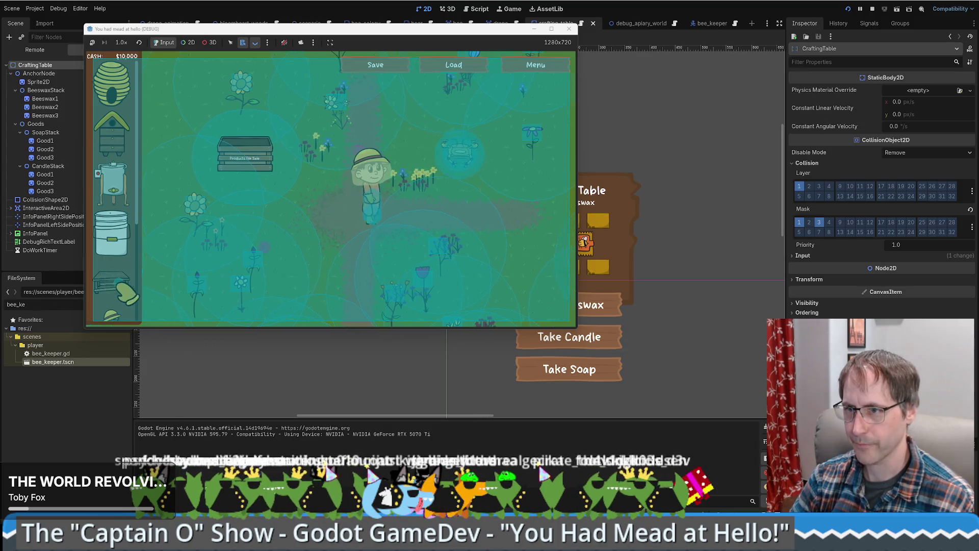
pyautogui.moveTo(111, 283)
pyautogui.moveTo(515, 204); pyautogui.dragTo(492, 209)
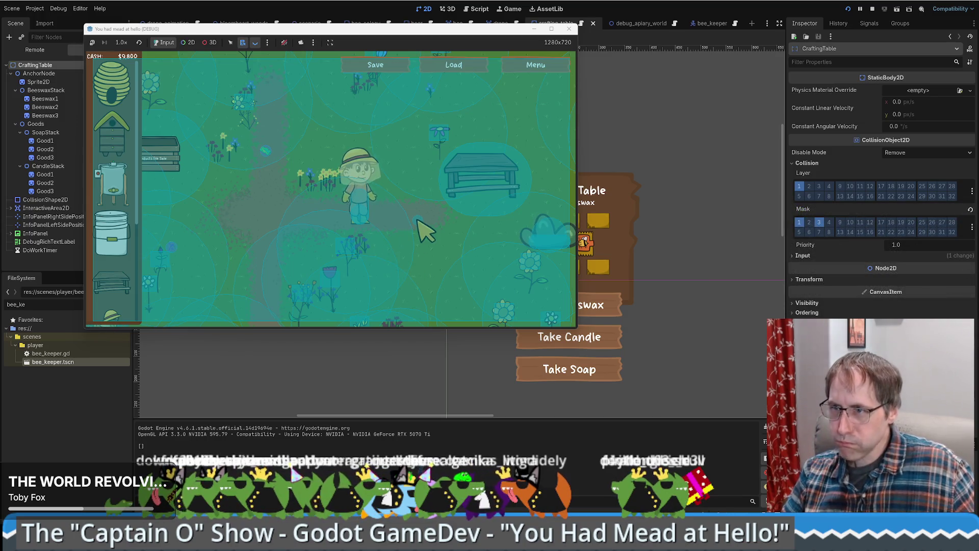
pyautogui.click(569, 29)
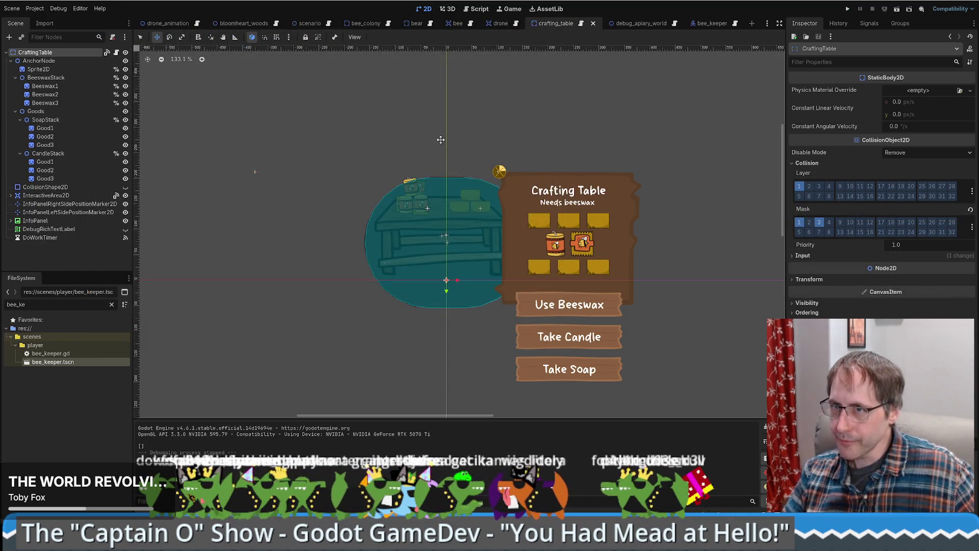
# Step: Review crafting_table.gd, enable collision layer 3 on CraftingTable, and save the scene
pyautogui.click(117, 52)
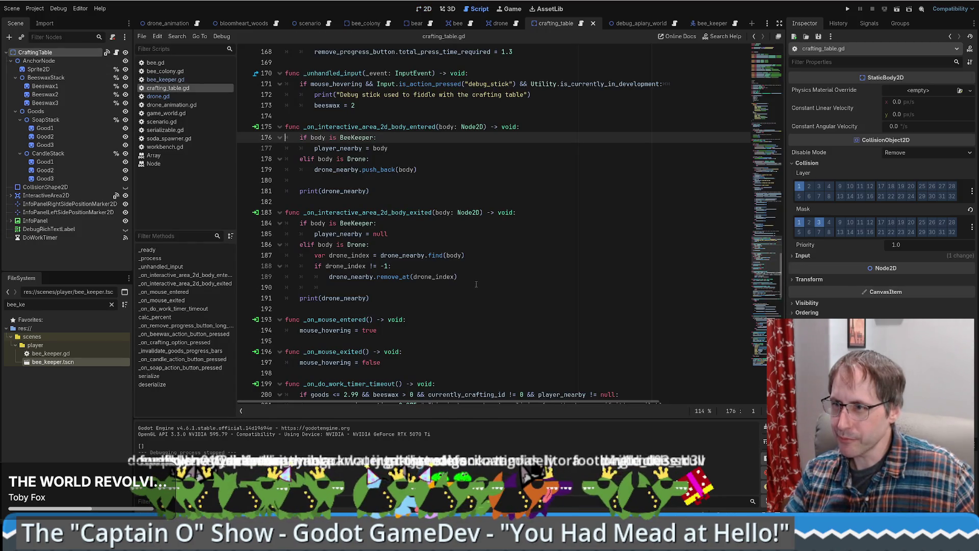
pyautogui.scroll(2, 476, 284)
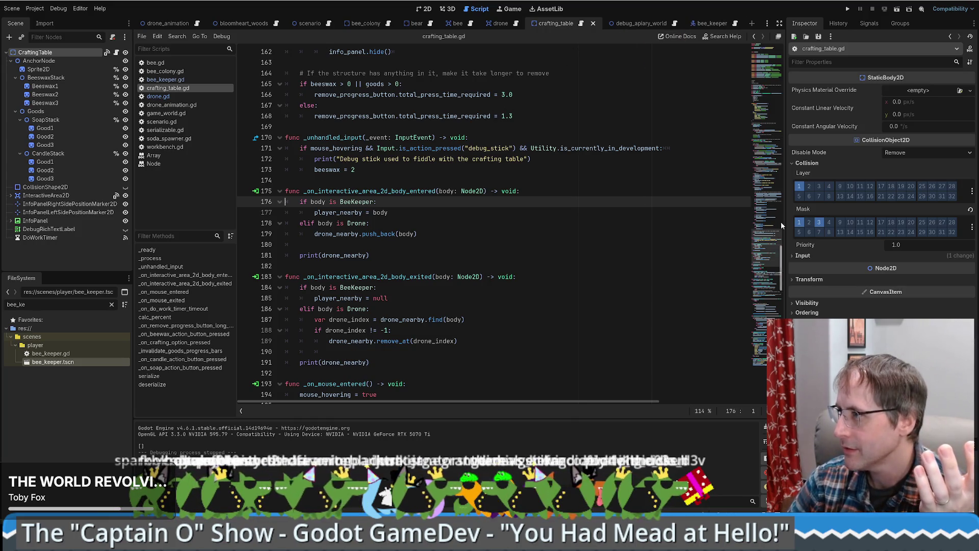
pyautogui.click(819, 186)
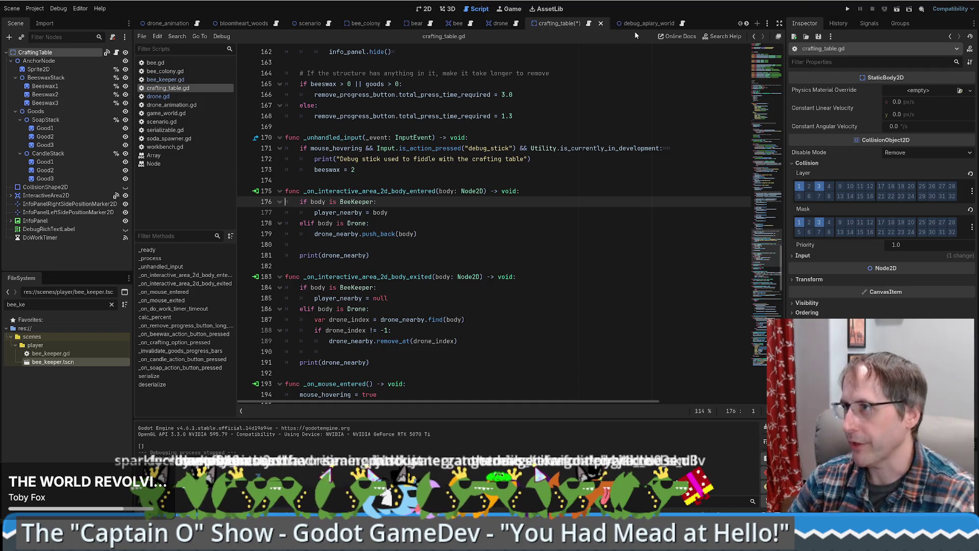
pyautogui.hotkey('ctrl', 's')
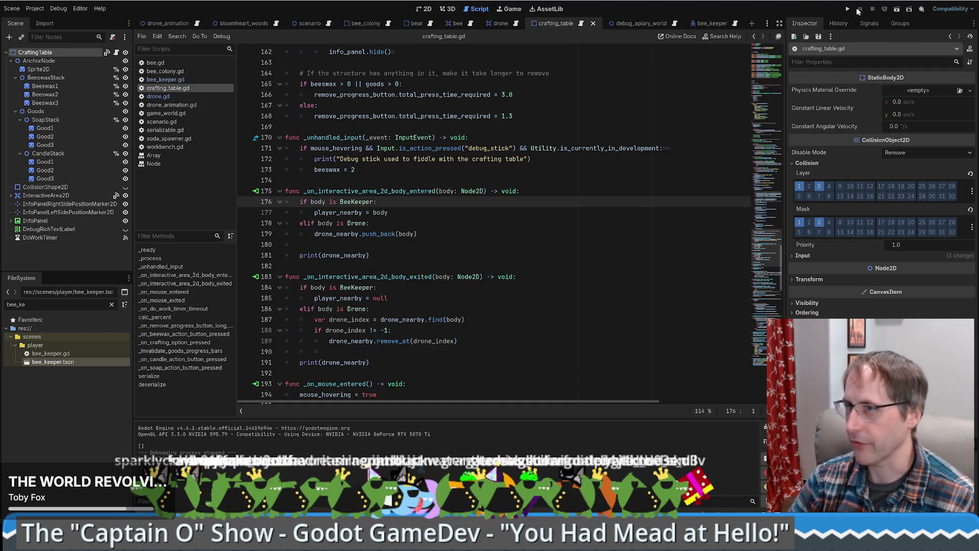
# Step: Run the game, buy and place two crafting tables beside the player, then close the game
pyautogui.click(848, 8)
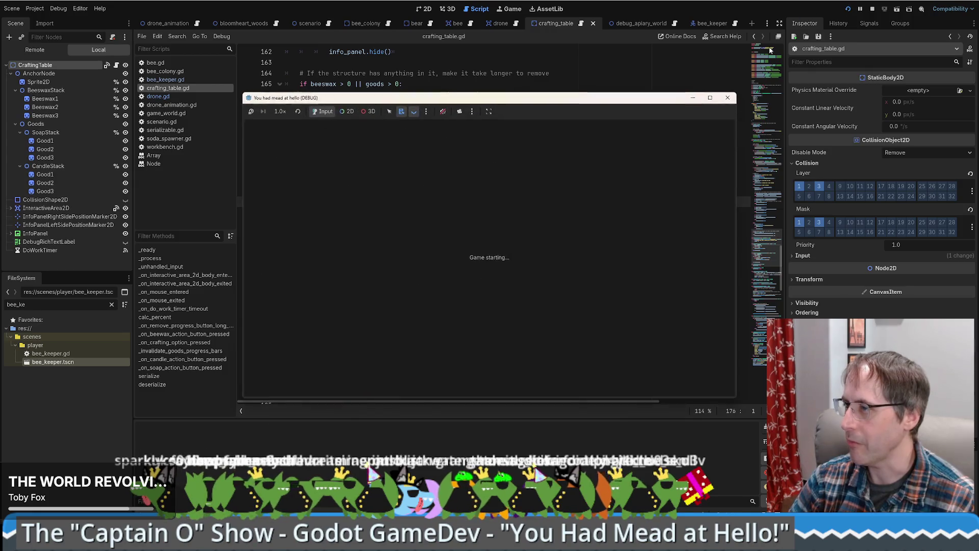
pyautogui.click(482, 255)
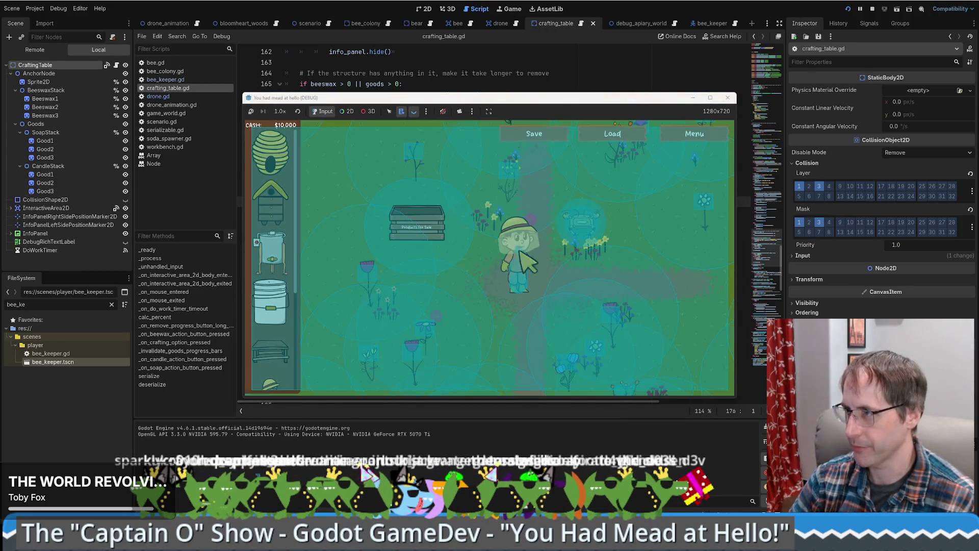
pyautogui.moveTo(545, 102); pyautogui.dragTo(492, 57)
pyautogui.click(218, 306)
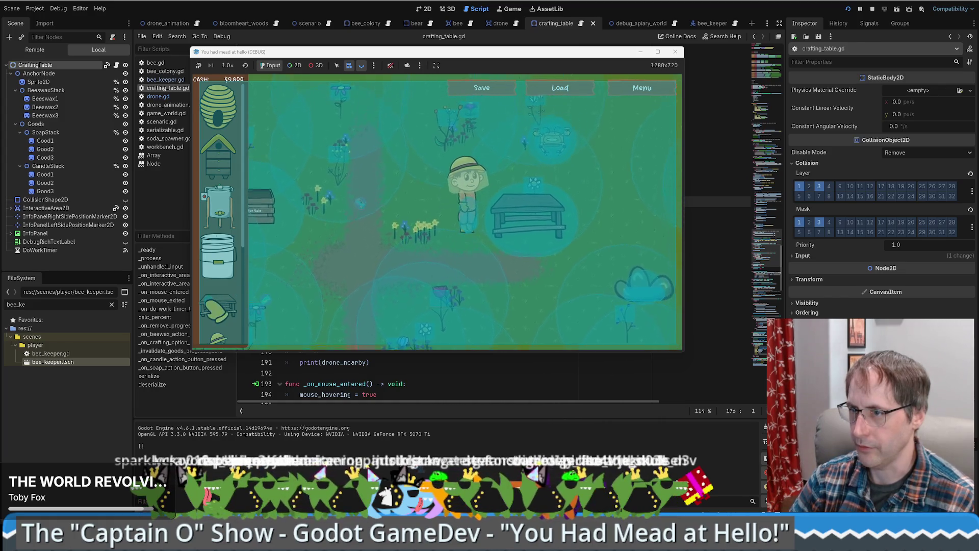
pyautogui.click(517, 160)
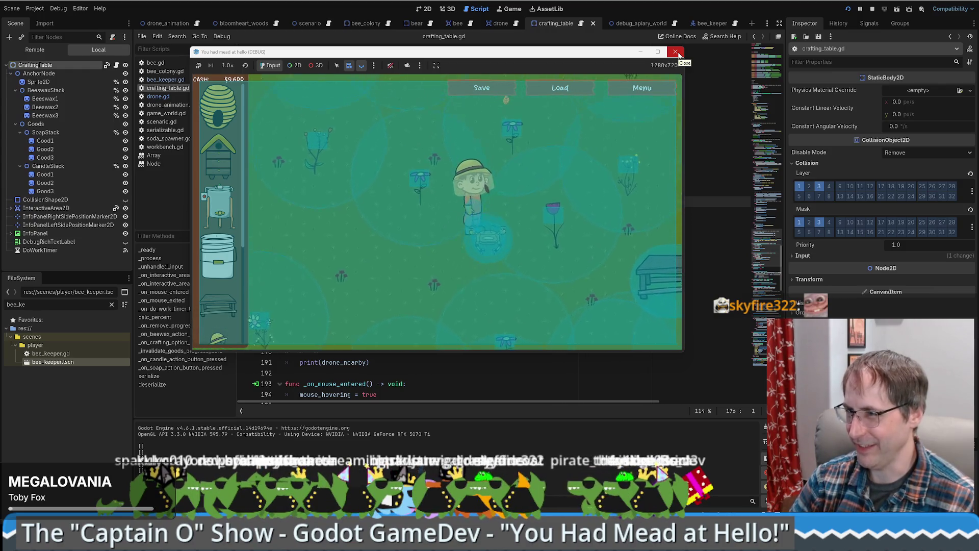
pyautogui.click(676, 52)
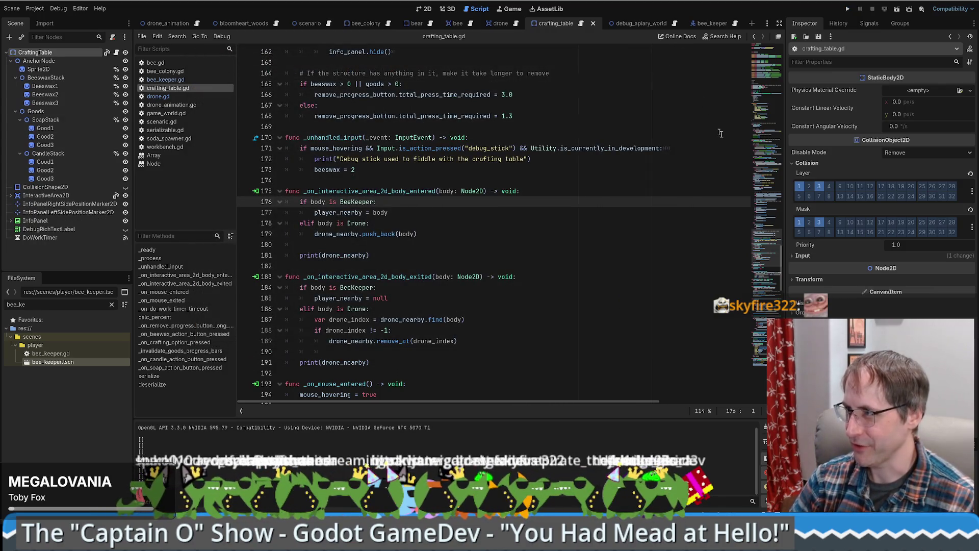
# Step: Remove CraftingTable from collision layer 3 and compare with the drone's Area2D collision settings
pyautogui.click(831, 258)
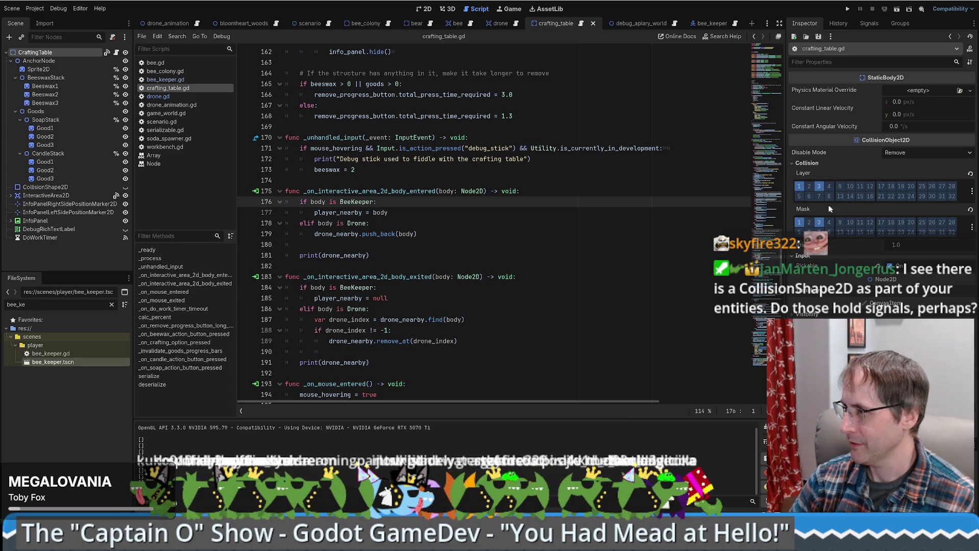
pyautogui.click(822, 190)
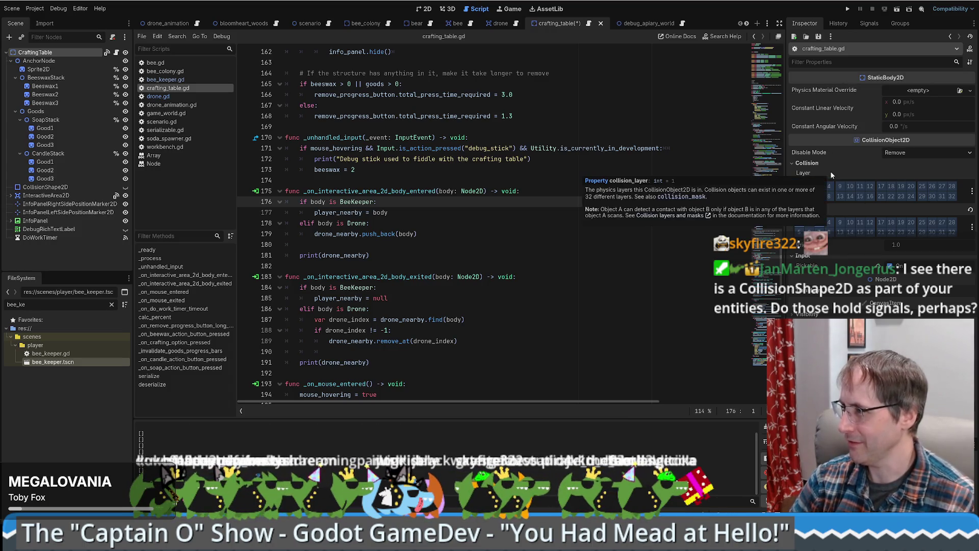
pyautogui.click(497, 24)
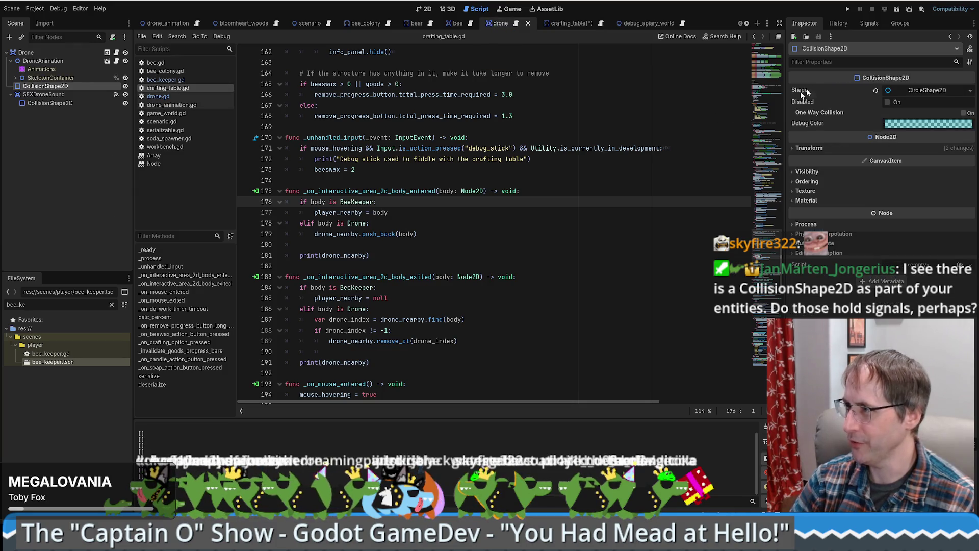
pyautogui.click(56, 52)
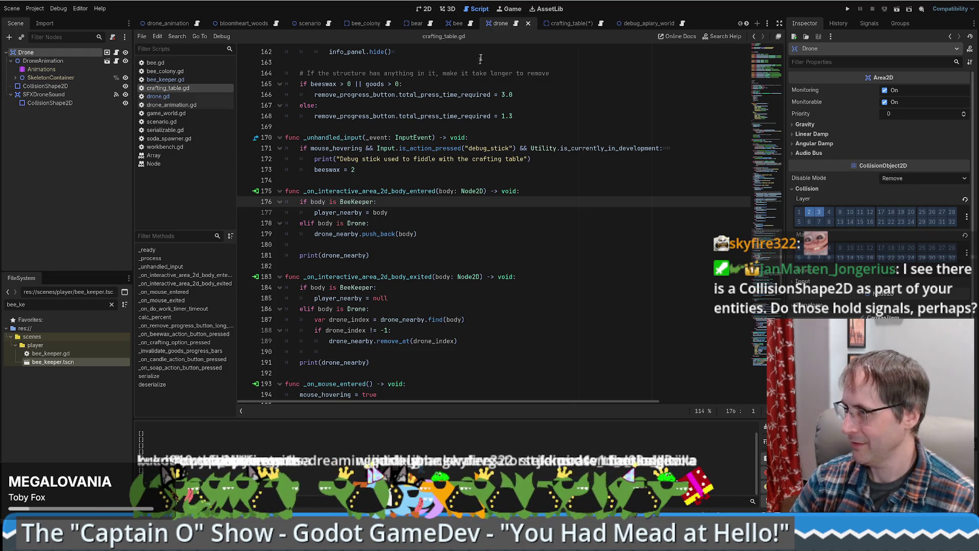
pyautogui.click(558, 23)
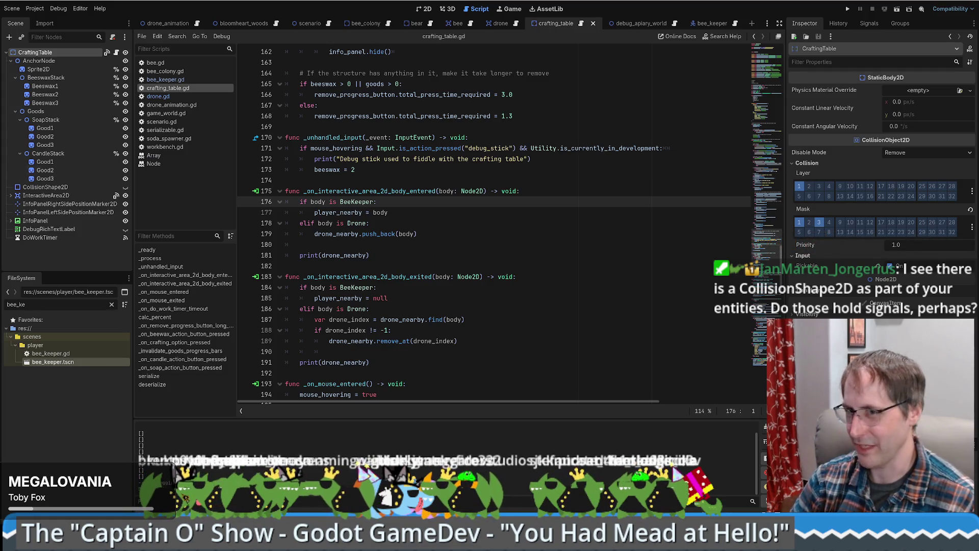
# Step: Review the crafting table's Good3 sprite, collision shape and root physics settings
pyautogui.click(41, 61)
pyautogui.click(46, 53)
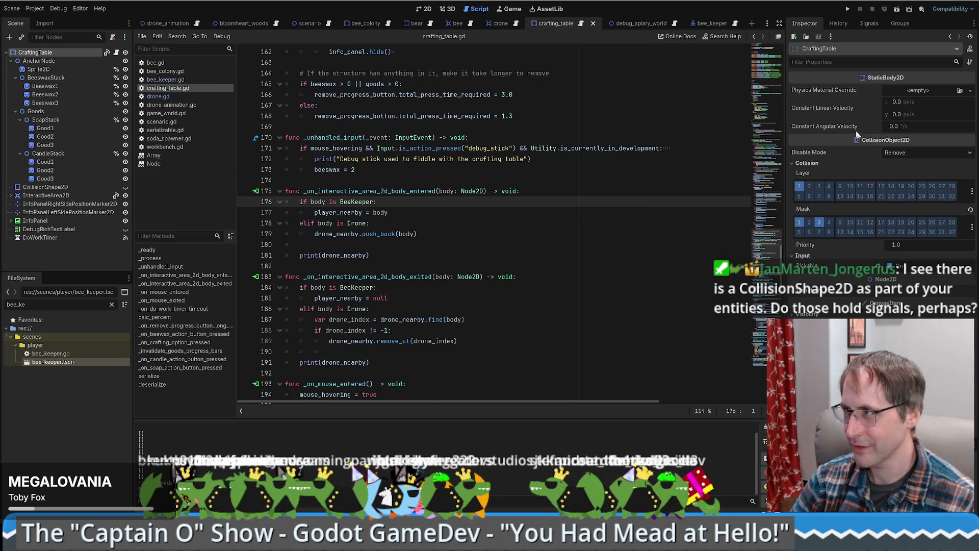
pyautogui.moveTo(849, 157)
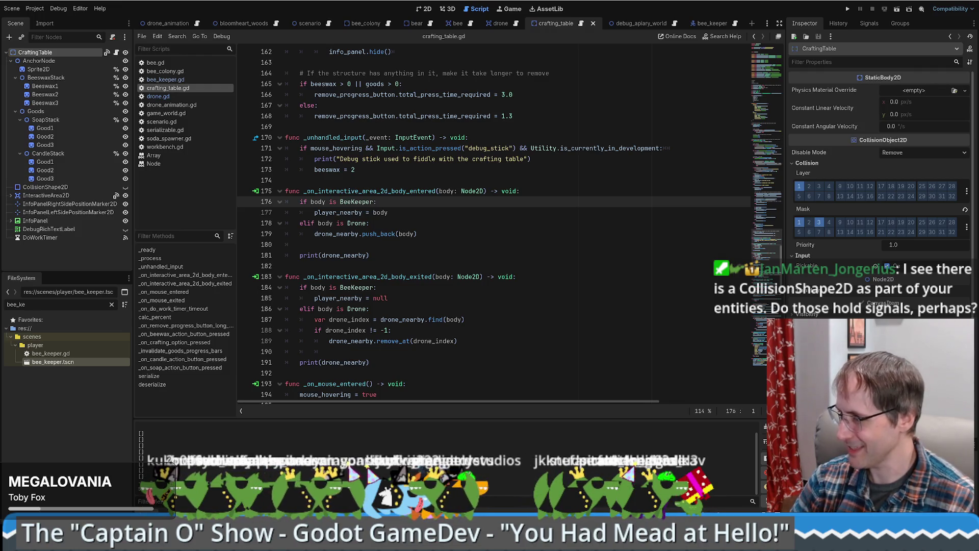
pyautogui.scroll(-2, 880, 178)
pyautogui.scroll(2, 829, 167)
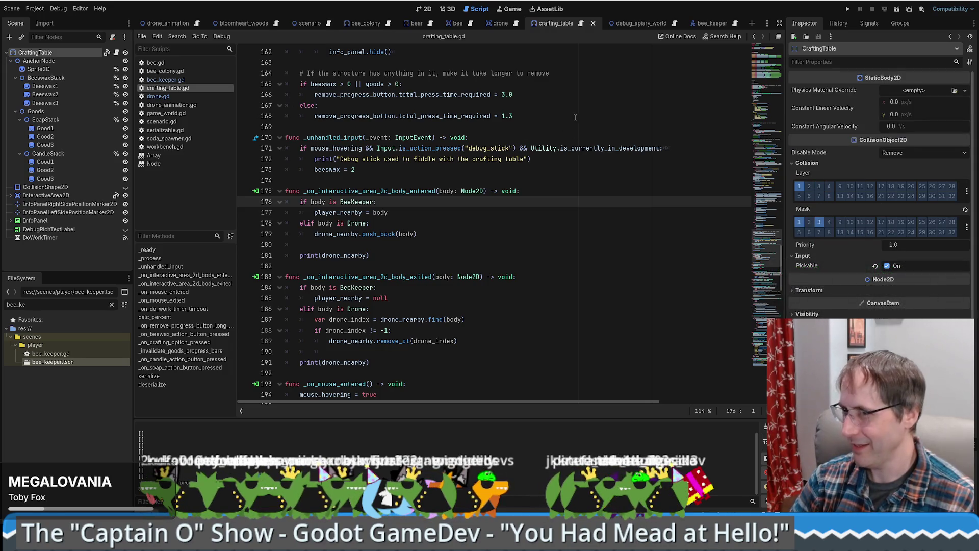
pyautogui.click(48, 180)
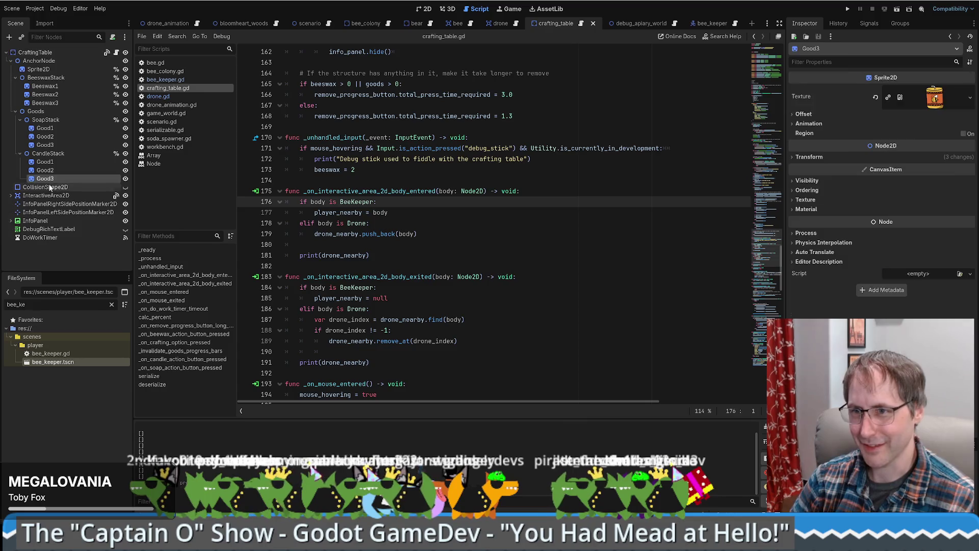
pyautogui.click(49, 188)
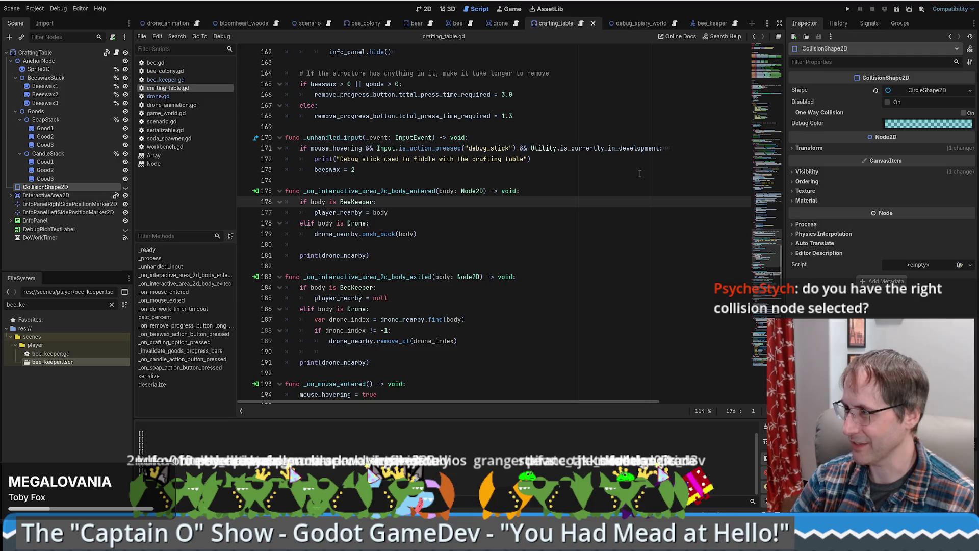
pyautogui.click(36, 53)
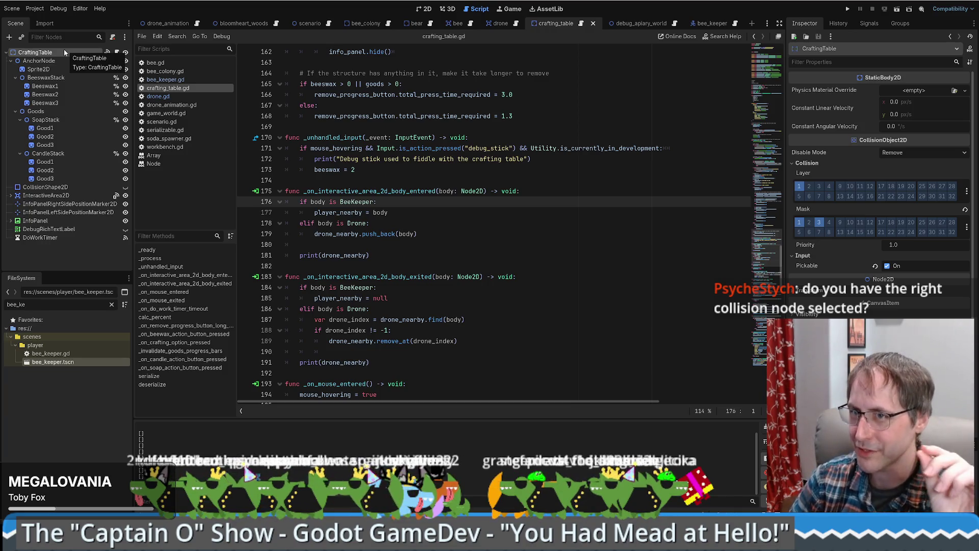
# Step: Collapse the AnchorNode branch and show the crafting_table scene in the 2D workspace
pyautogui.click(11, 61)
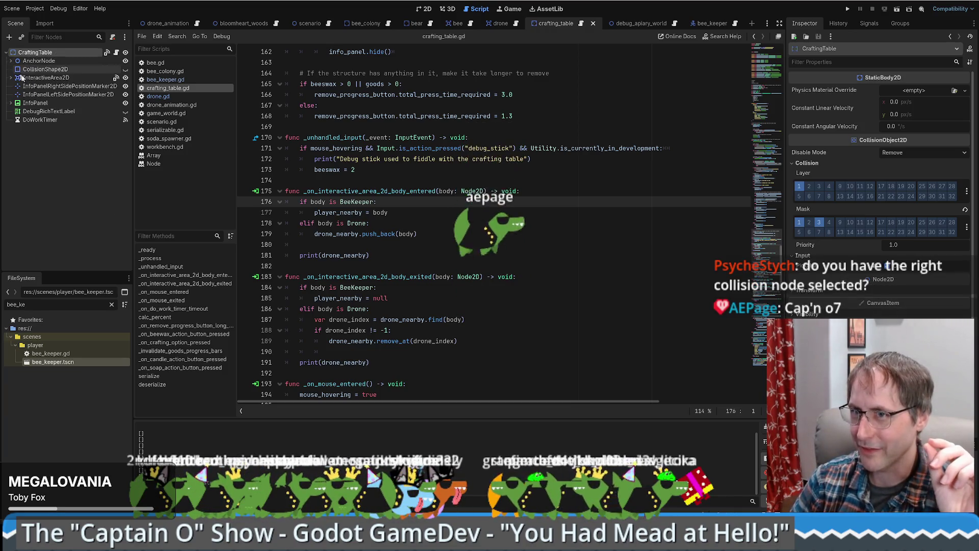
pyautogui.click(34, 70)
pyautogui.click(426, 9)
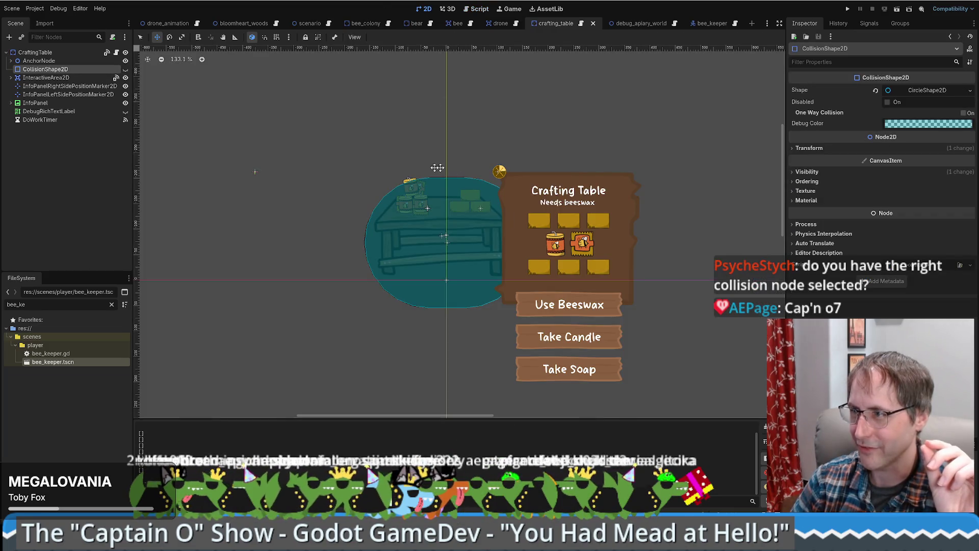
# Step: Hide the CollisionShape2D in the editor and toggle InteractiveArea2D's visibility off and on
pyautogui.click(125, 69)
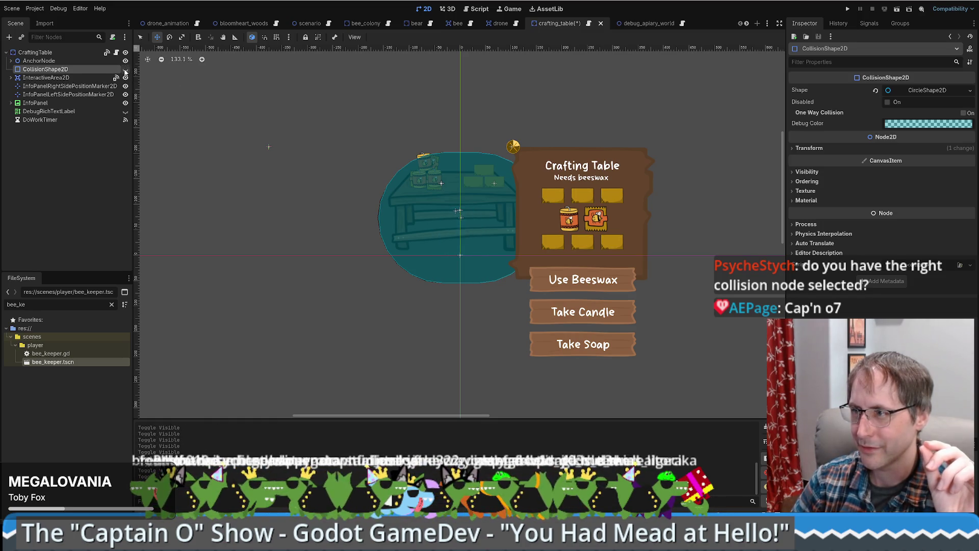
pyautogui.click(36, 52)
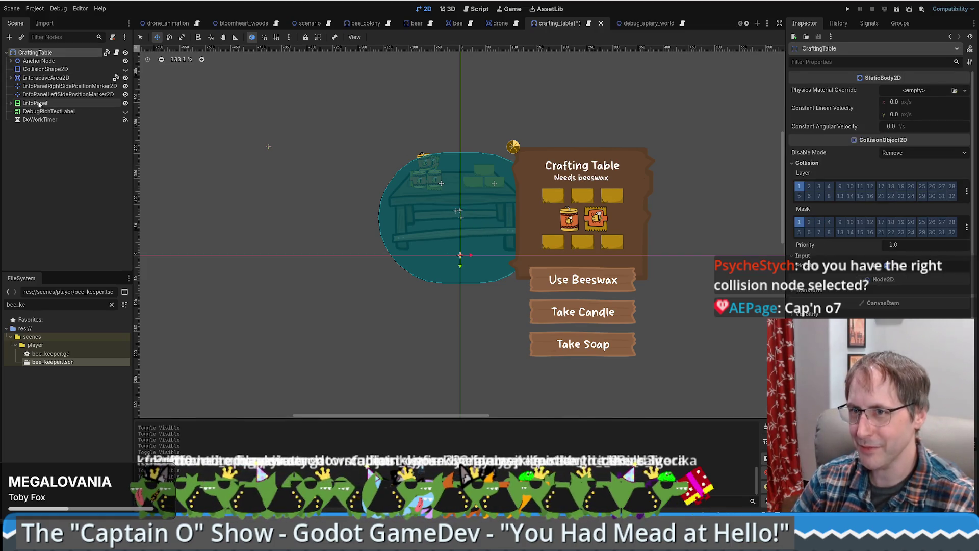
pyautogui.click(42, 78)
pyautogui.click(125, 78)
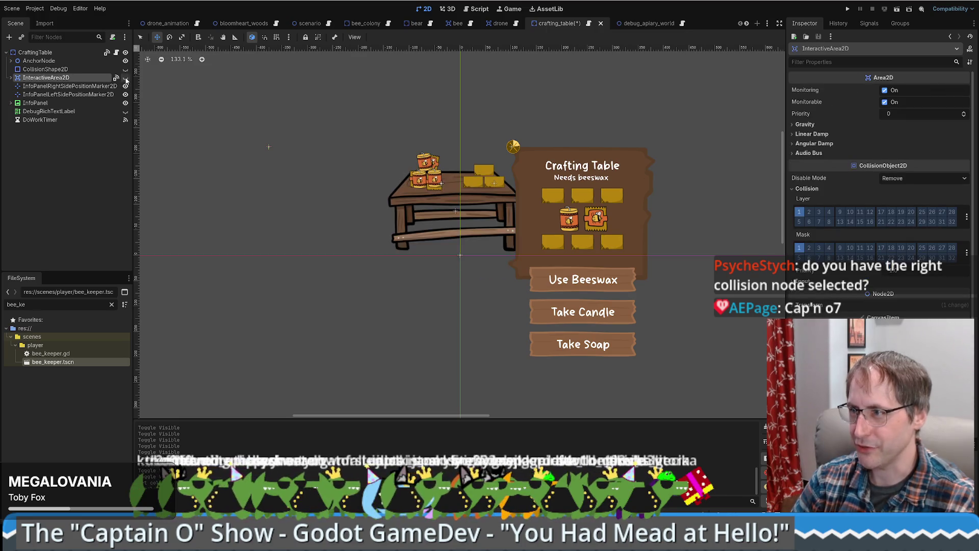
pyautogui.click(125, 78)
# Step: Switch between the CraftingTable root and InteractiveArea2D, then save the crafting_table scene
pyautogui.click(45, 69)
pyautogui.click(41, 78)
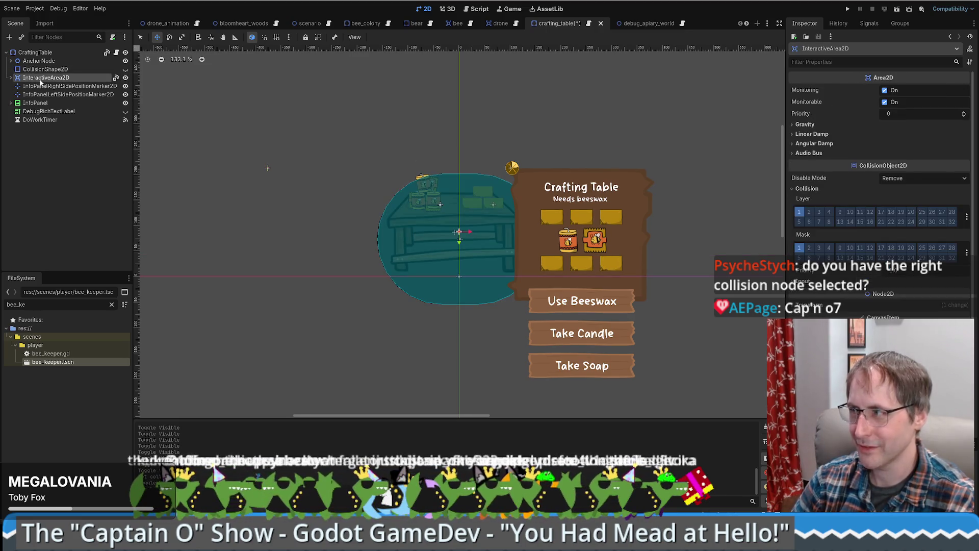
pyautogui.click(74, 52)
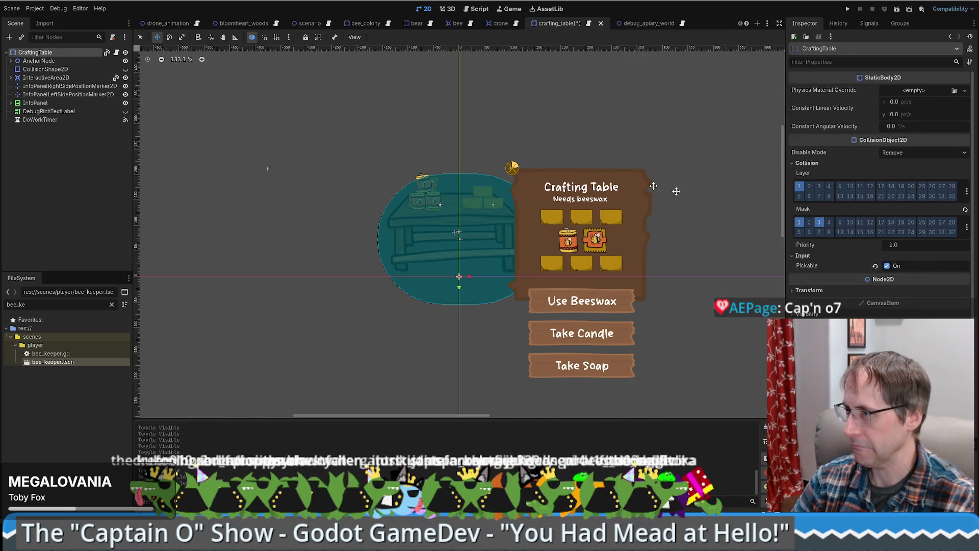
pyautogui.press('Down')
pyautogui.press('Down')
pyautogui.press('Down')
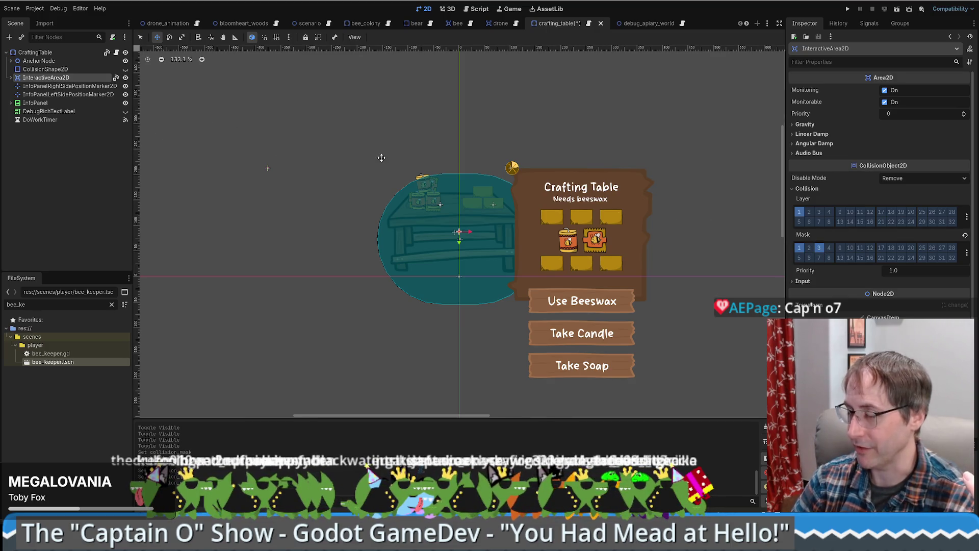
pyautogui.click(68, 52)
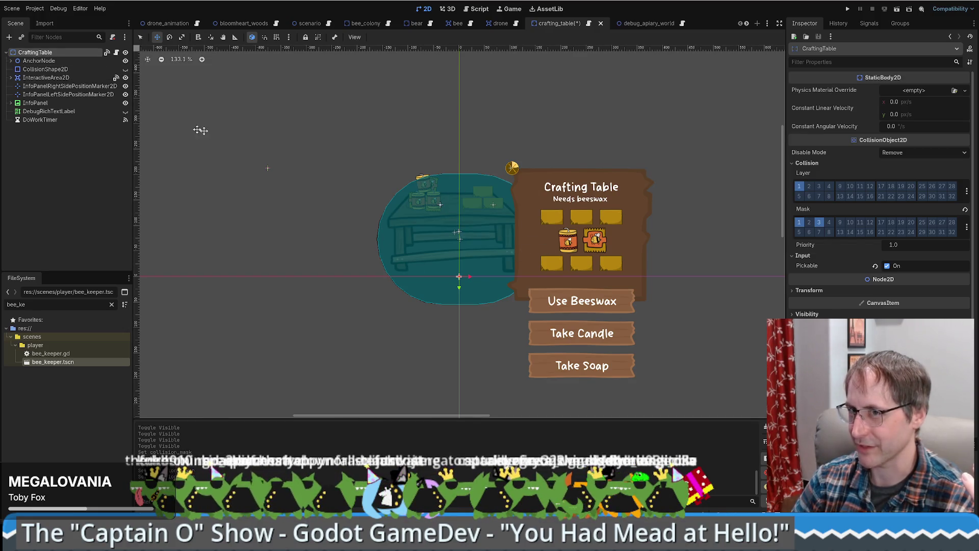
pyautogui.click(46, 78)
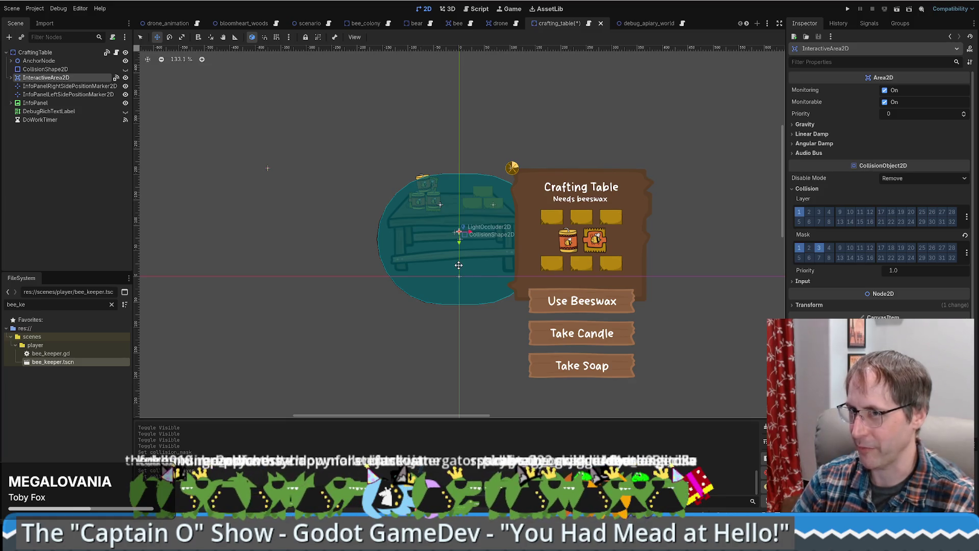
pyautogui.hotkey('ctrl', 's')
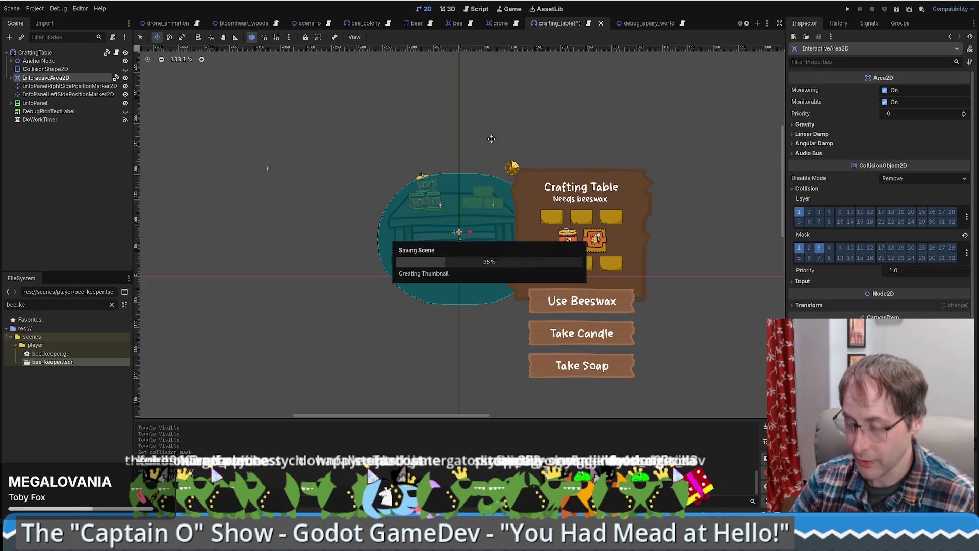
# Step: Relaunch the game with F5, place a crafting table near the player, then stop the game
pyautogui.press('F5')
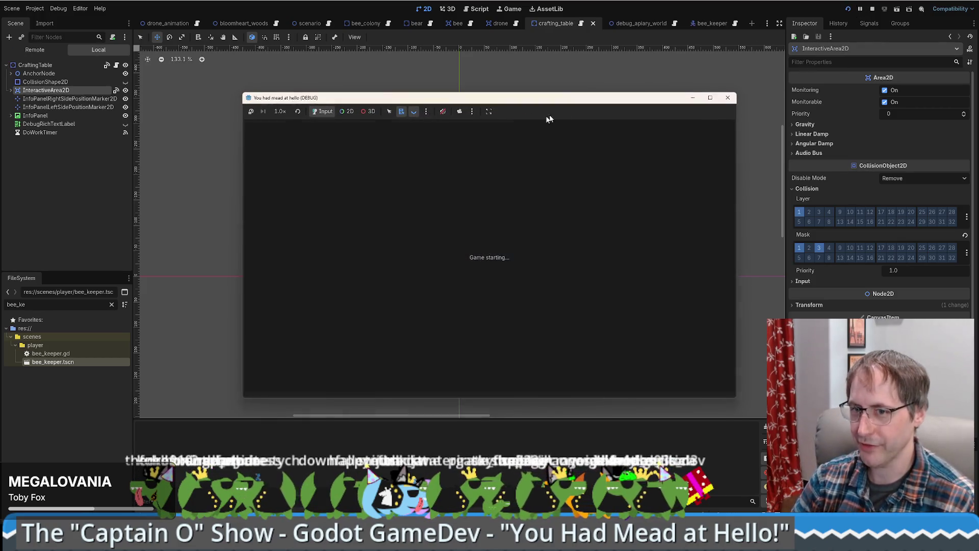
pyautogui.moveTo(491, 98); pyautogui.dragTo(368, 42)
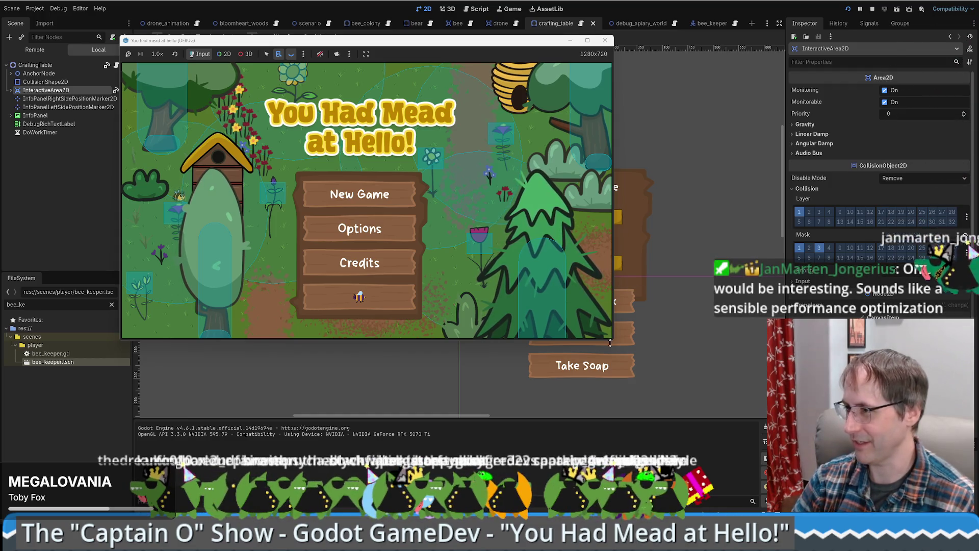
pyautogui.click(358, 301)
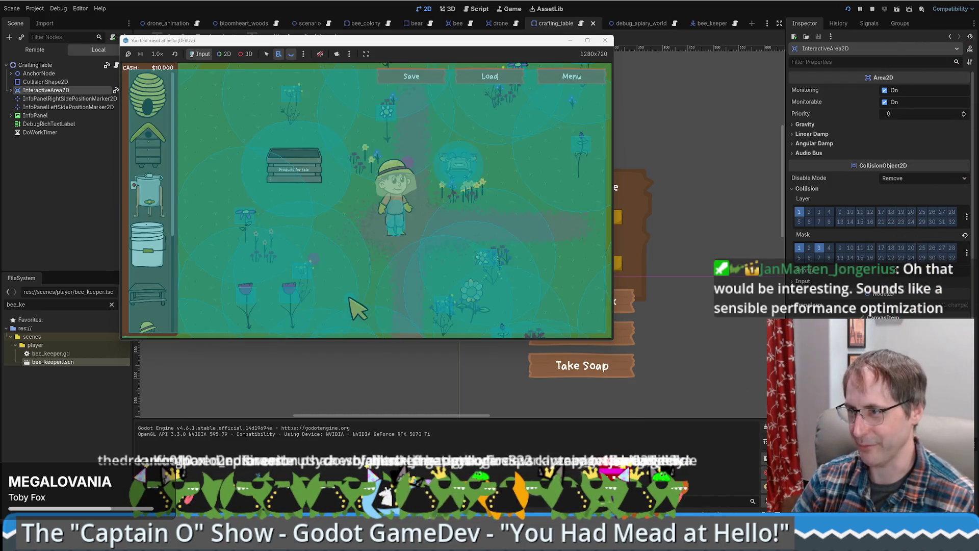
pyautogui.click(148, 293)
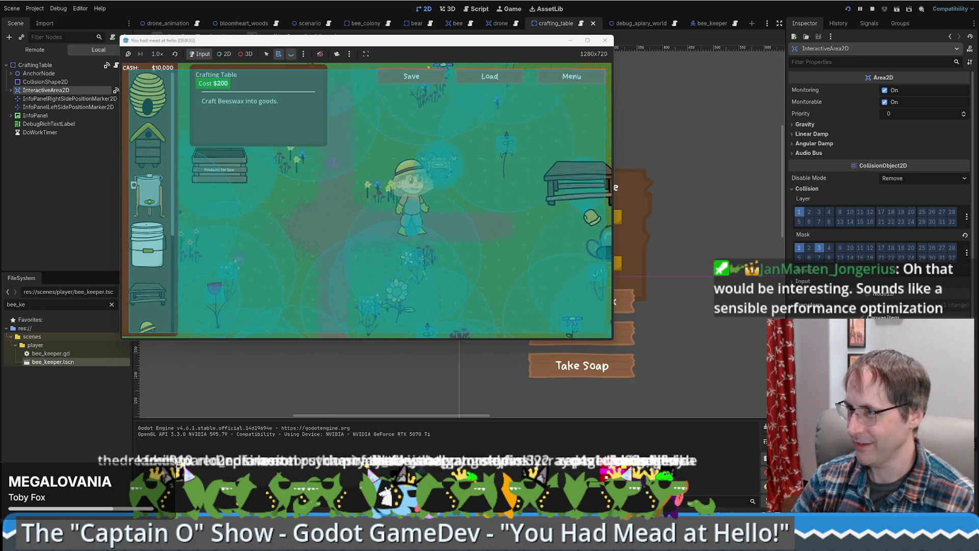
pyautogui.click(553, 194)
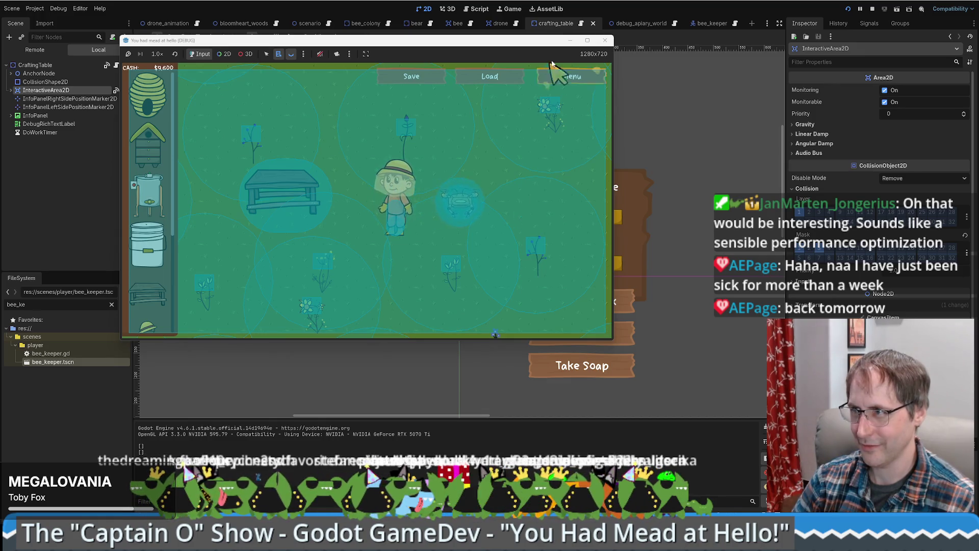
pyautogui.click(605, 40)
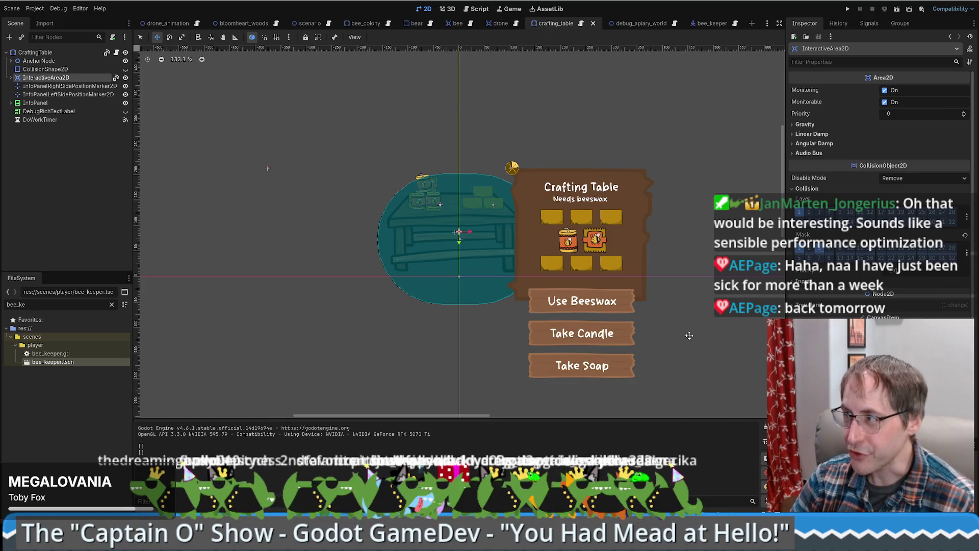
# Step: With CraftingTable selected, play the game, place a crafting table leaving $9,800, then stop
pyautogui.click(49, 52)
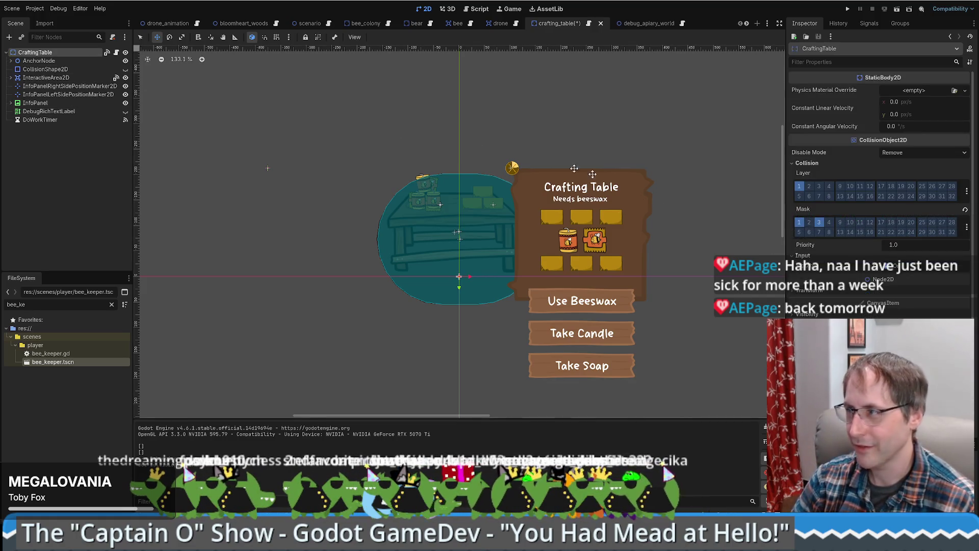
pyautogui.click(848, 9)
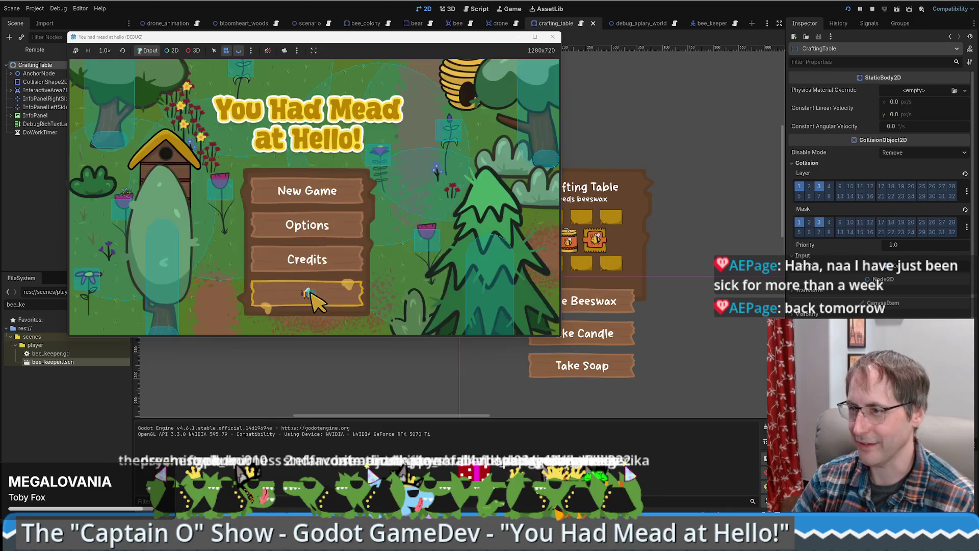
pyautogui.click(307, 293)
pyautogui.click(498, 207)
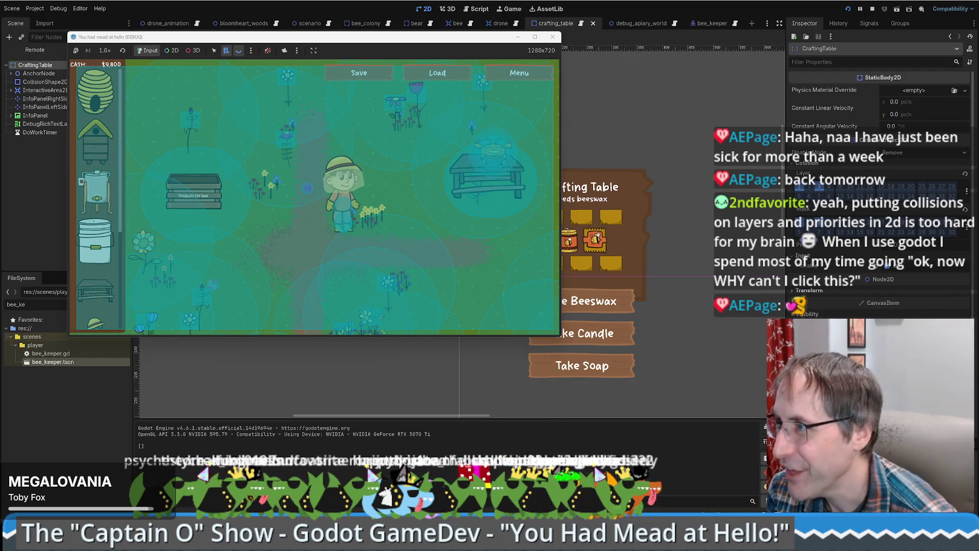
pyautogui.click(552, 37)
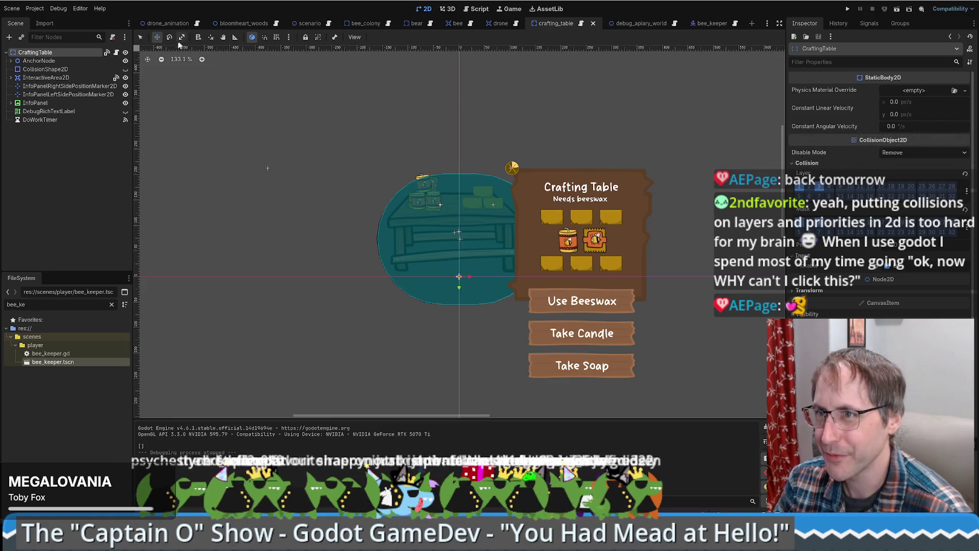
# Step: Compare the CraftingTable's signals with the Drone node's signals and Area2D in the drone scene
pyautogui.click(869, 23)
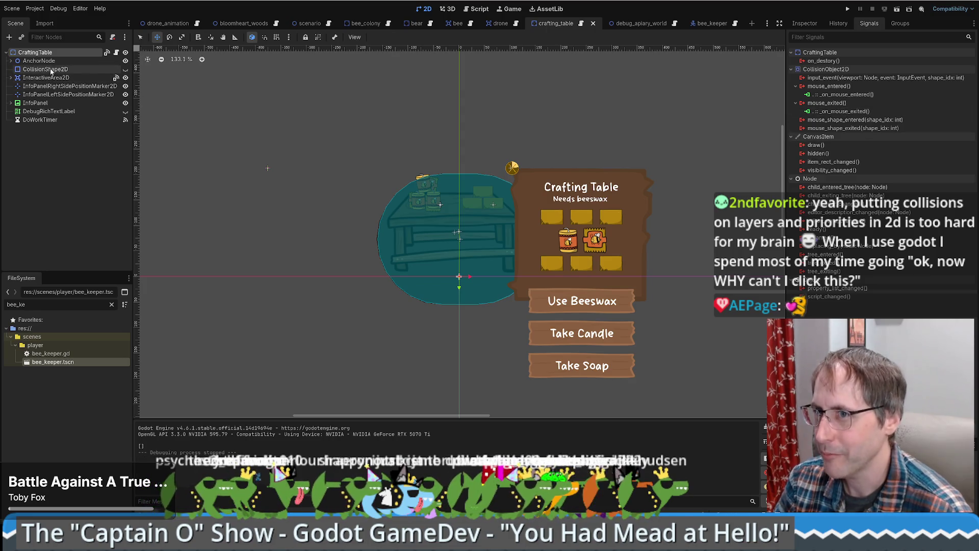
pyautogui.click(640, 23)
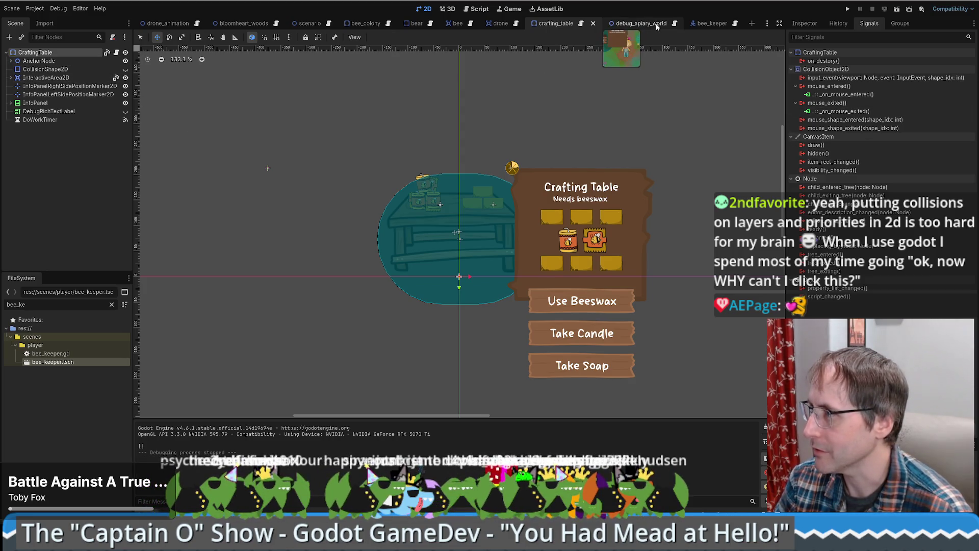
pyautogui.click(549, 23)
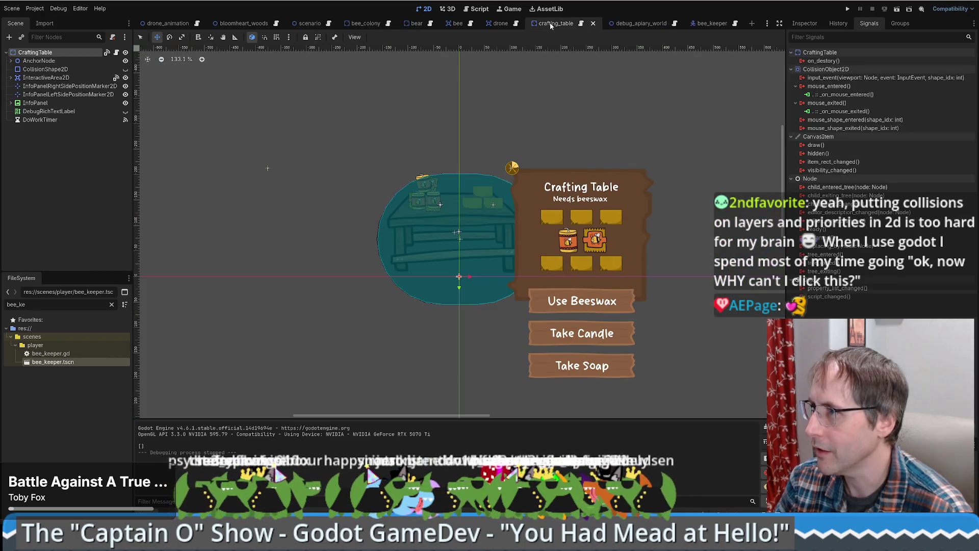
pyautogui.click(501, 24)
pyautogui.click(515, 23)
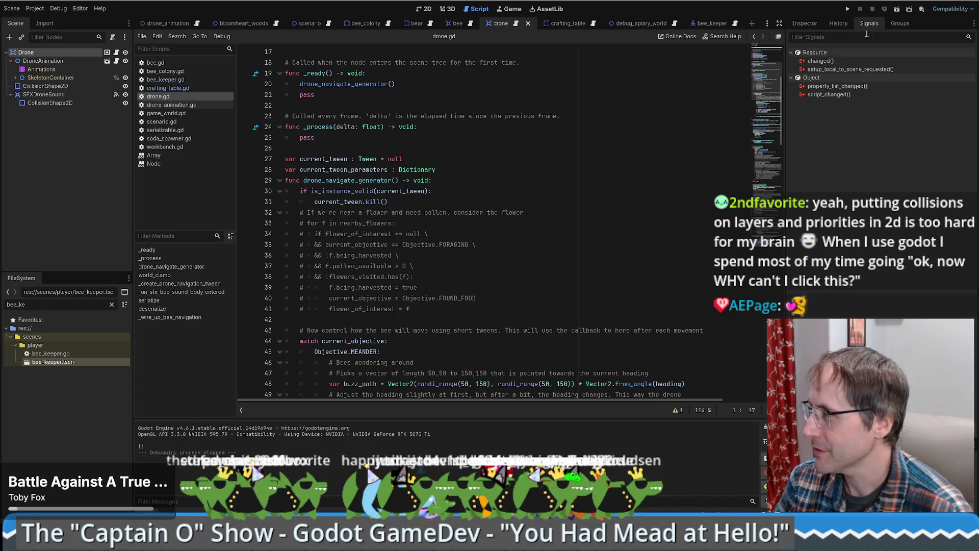
pyautogui.click(49, 54)
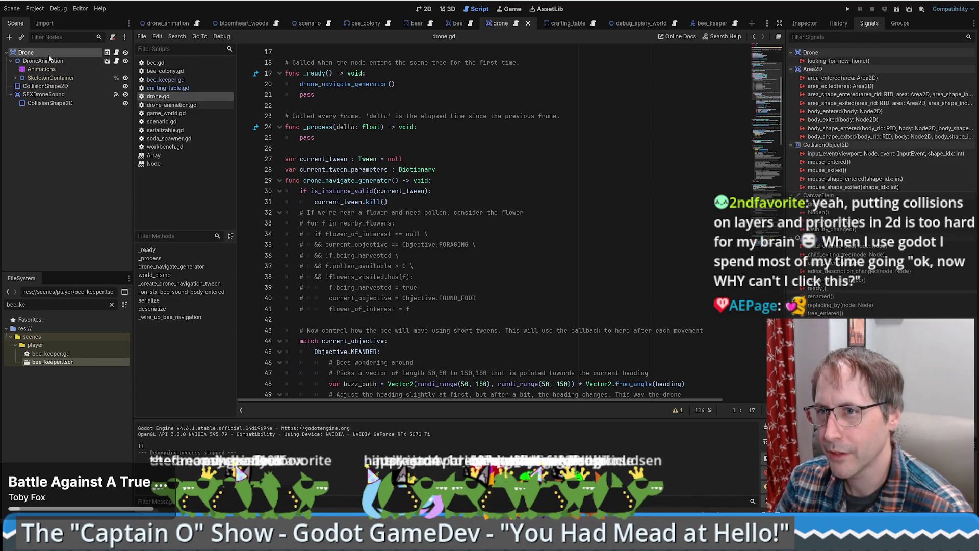
pyautogui.click(811, 24)
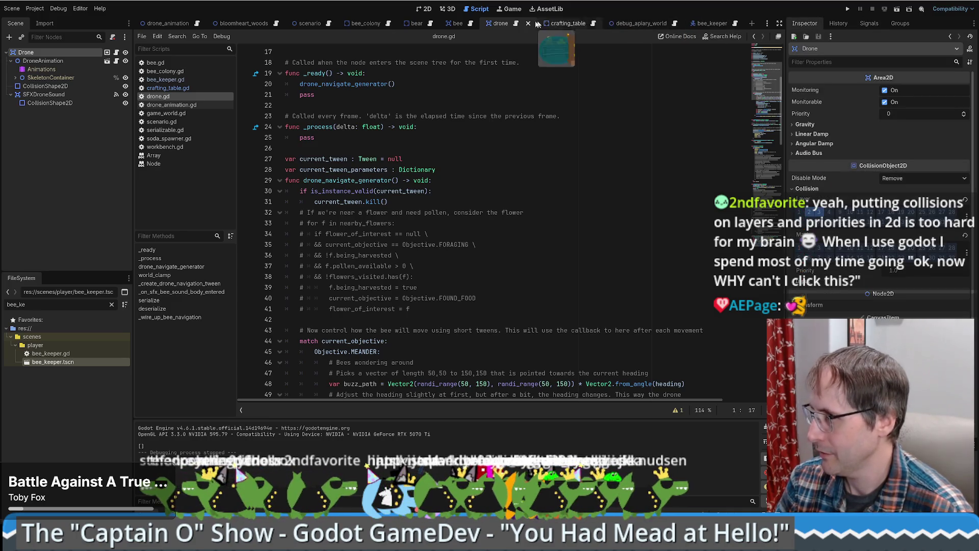
pyautogui.click(560, 24)
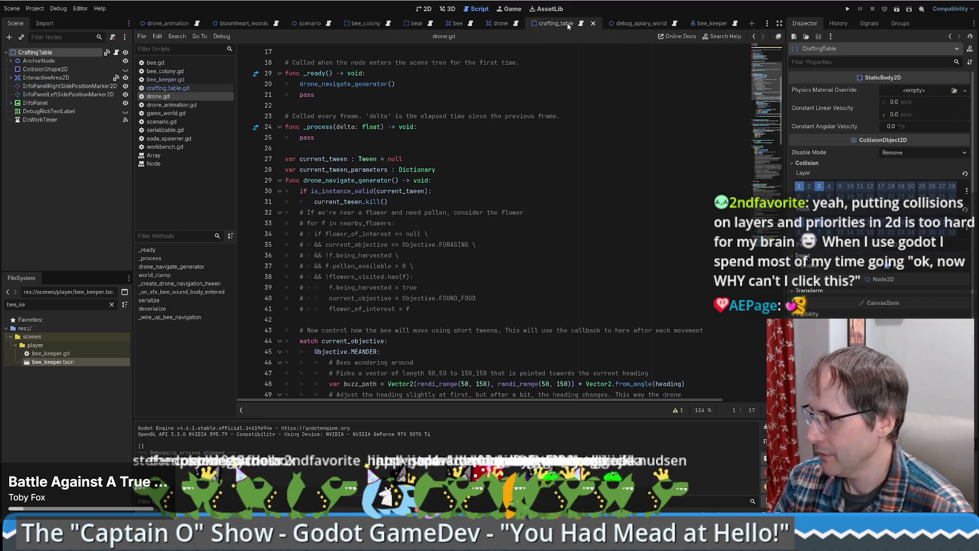
# Step: Inspect InteractiveArea2D's body_entered connection and jump to its handler in crafting_table.gd
pyautogui.click(39, 77)
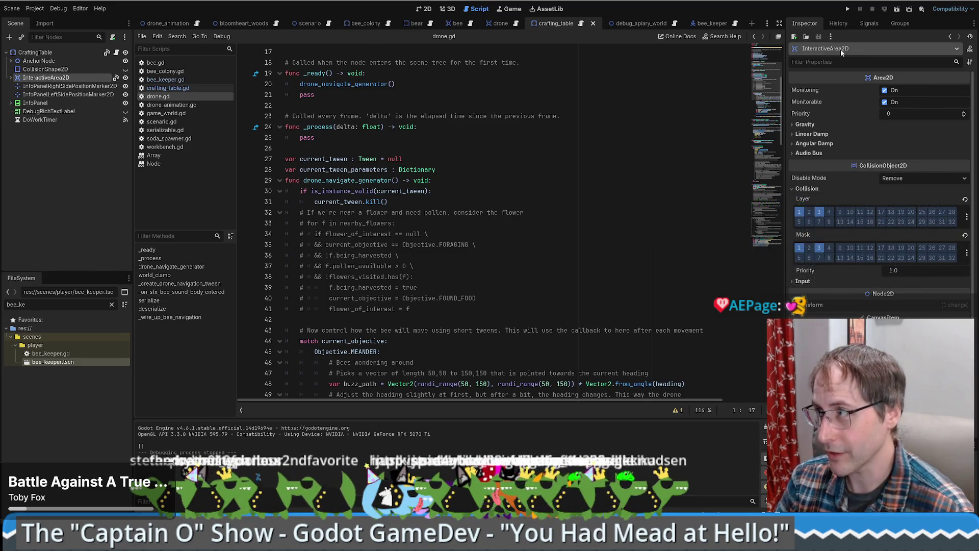
pyautogui.click(875, 26)
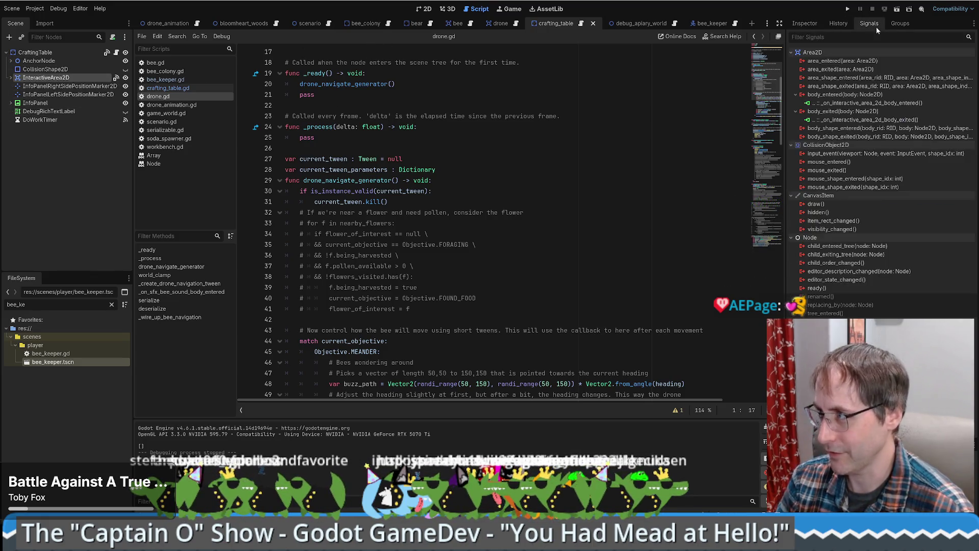
pyautogui.doubleClick(838, 96)
pyautogui.click(542, 352)
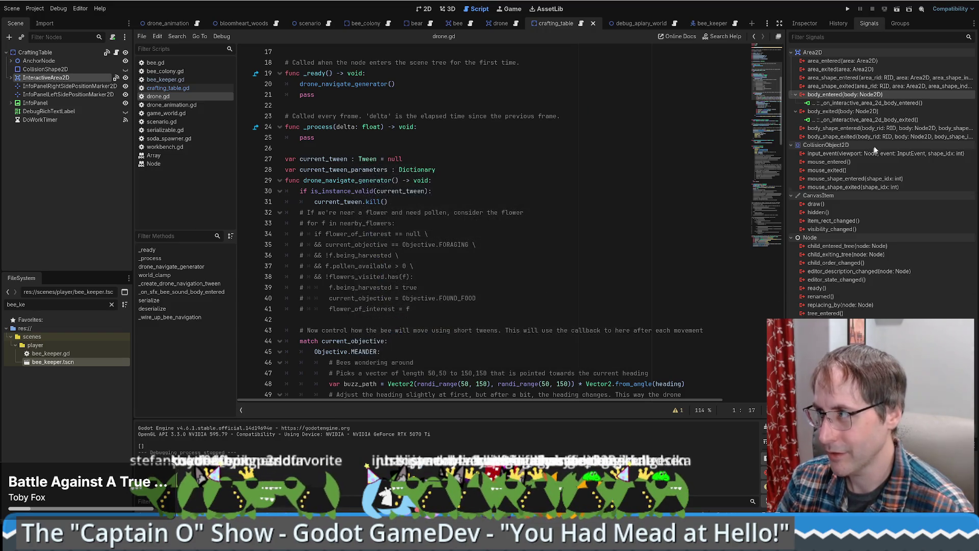
pyautogui.doubleClick(847, 104)
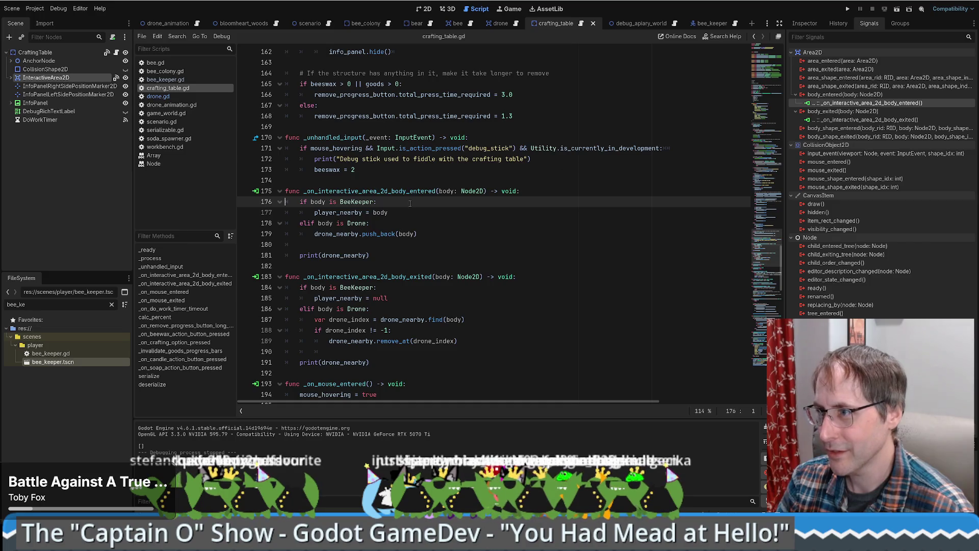
# Step: Open the drone scene's drone.gd script and confirm that it extends Area2D
pyautogui.moveTo(327, 191); pyautogui.dragTo(396, 192)
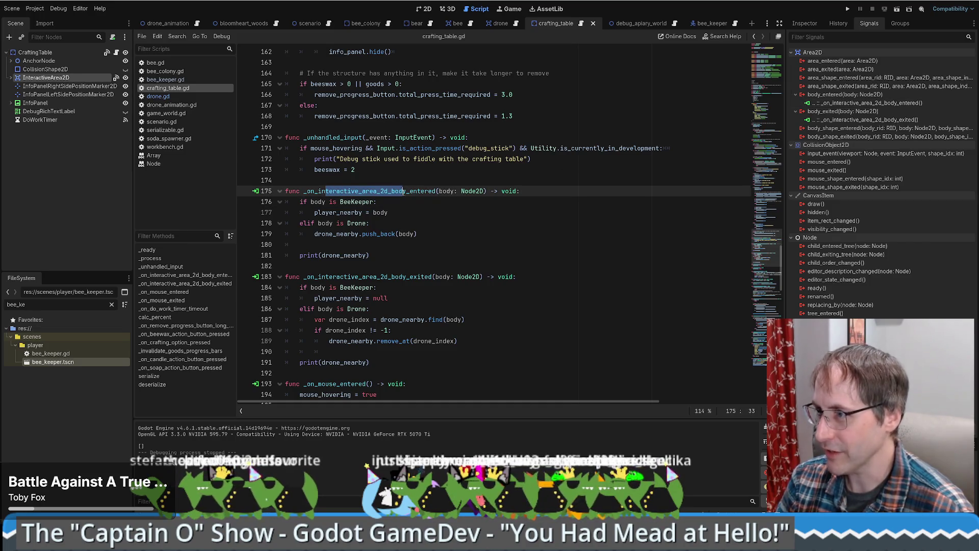
pyautogui.click(408, 191)
pyautogui.click(498, 23)
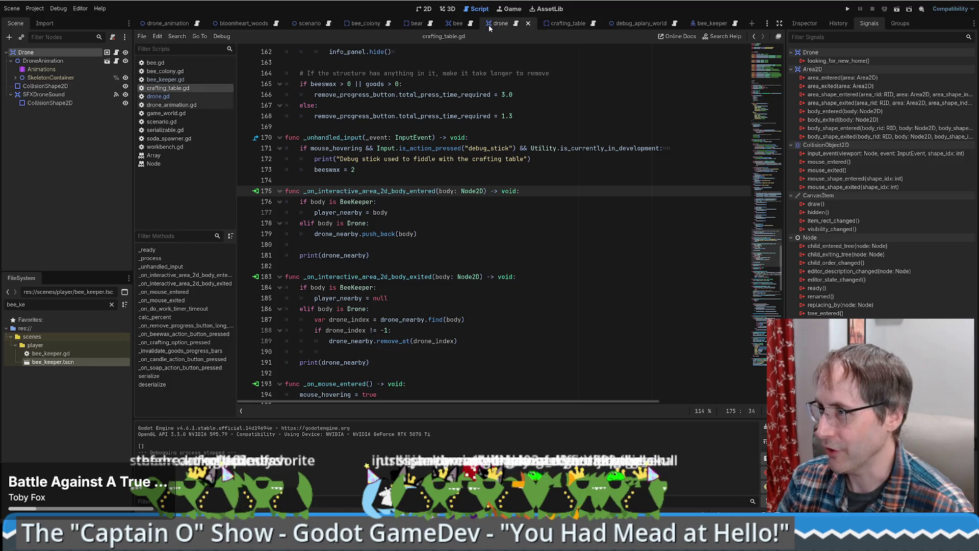
pyautogui.rightClick(59, 51)
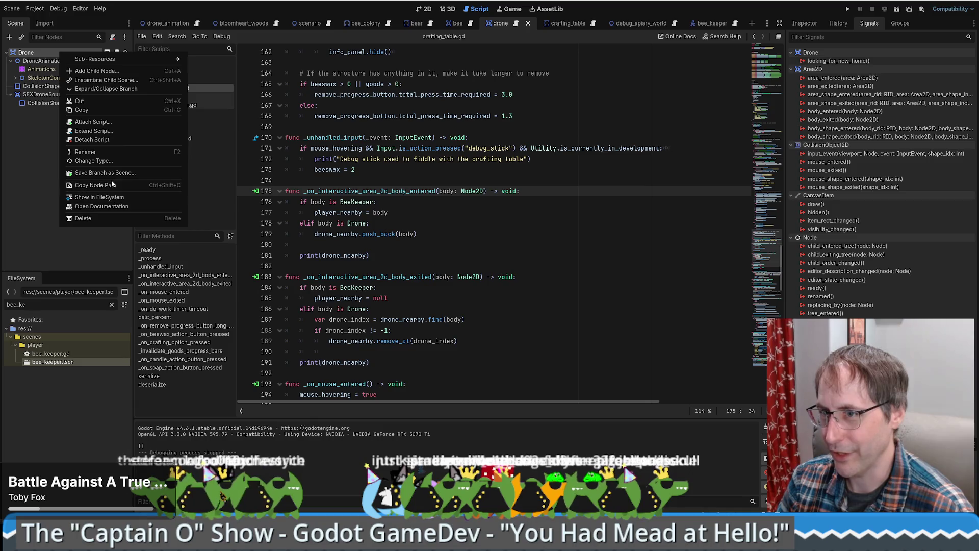
pyautogui.click(116, 52)
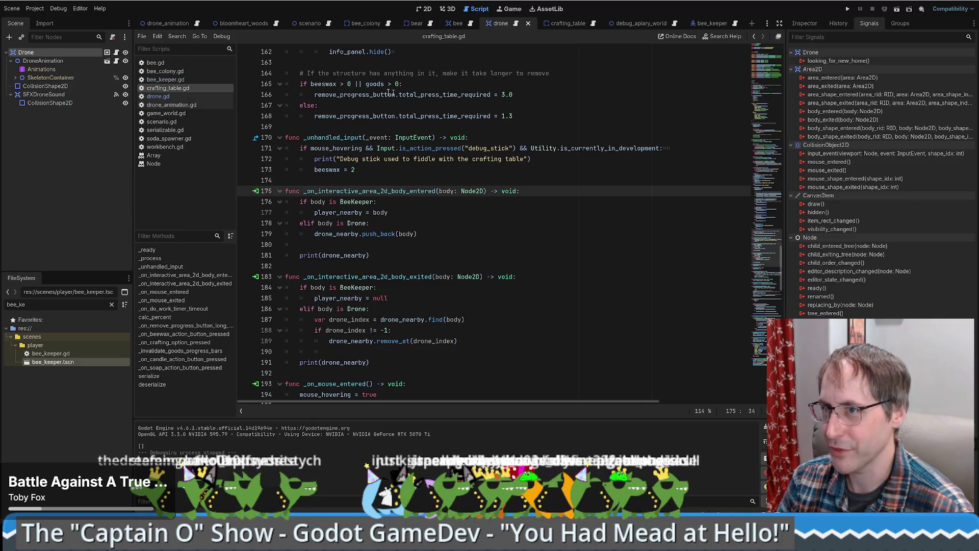
pyautogui.click(117, 52)
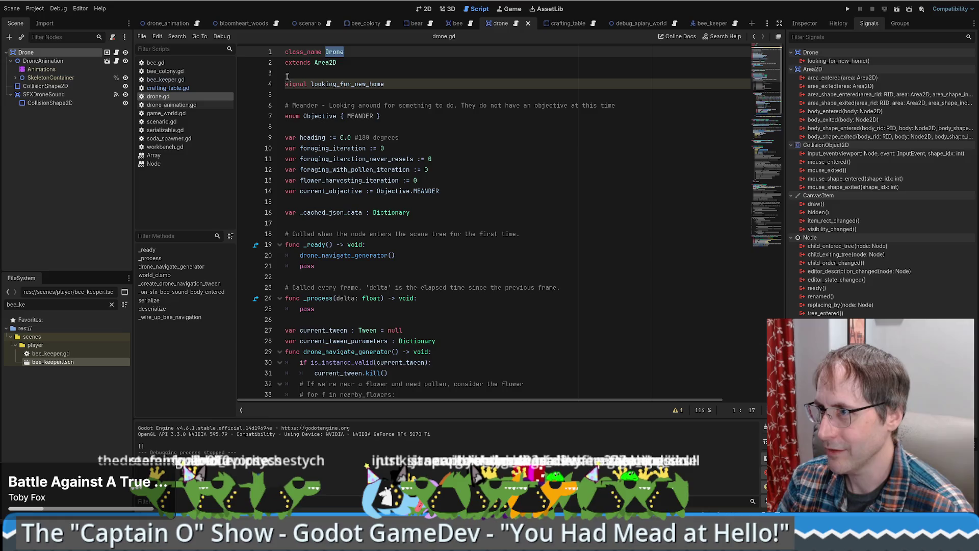
pyautogui.moveTo(336, 62); pyautogui.dragTo(260, 60)
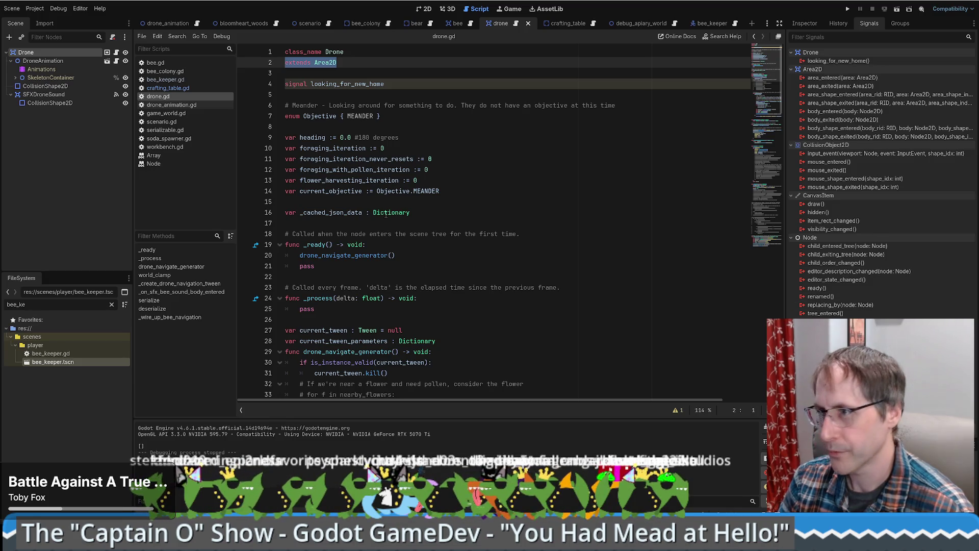
pyautogui.click(522, 202)
# Step: Enable collision layer 1 on the Drone root Area2D, alongside layers 2 and 3
pyautogui.scroll(-5, 447, 161)
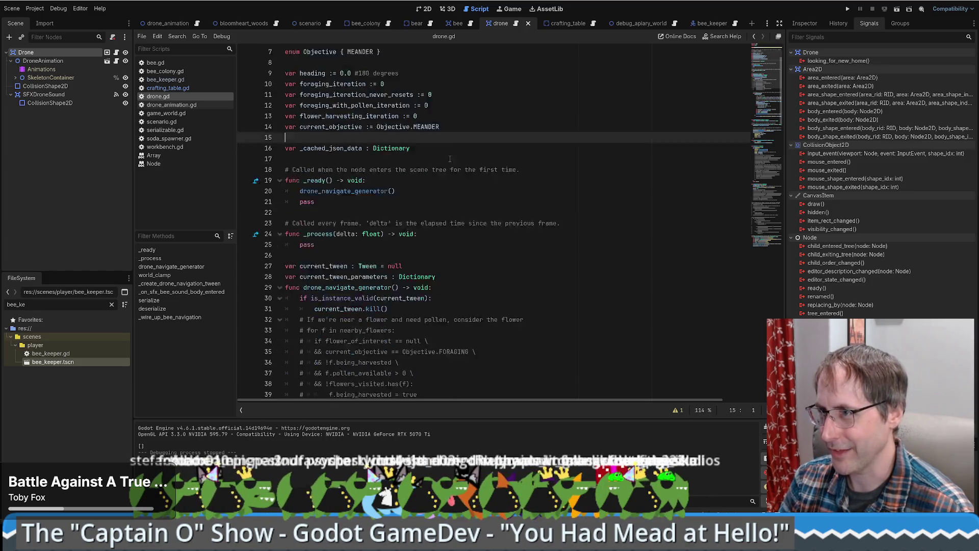
pyautogui.scroll(6, 443, 162)
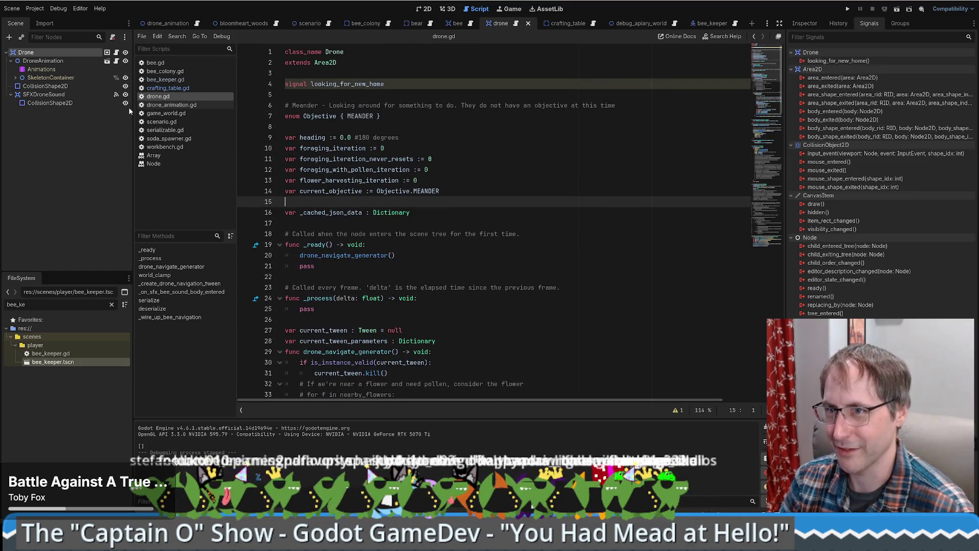
pyautogui.click(74, 95)
pyautogui.click(69, 87)
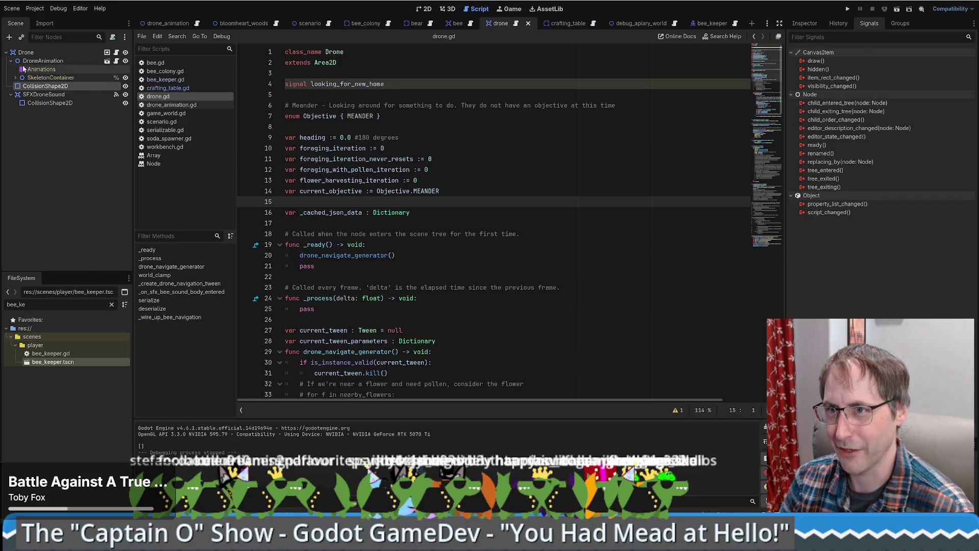
pyautogui.click(801, 25)
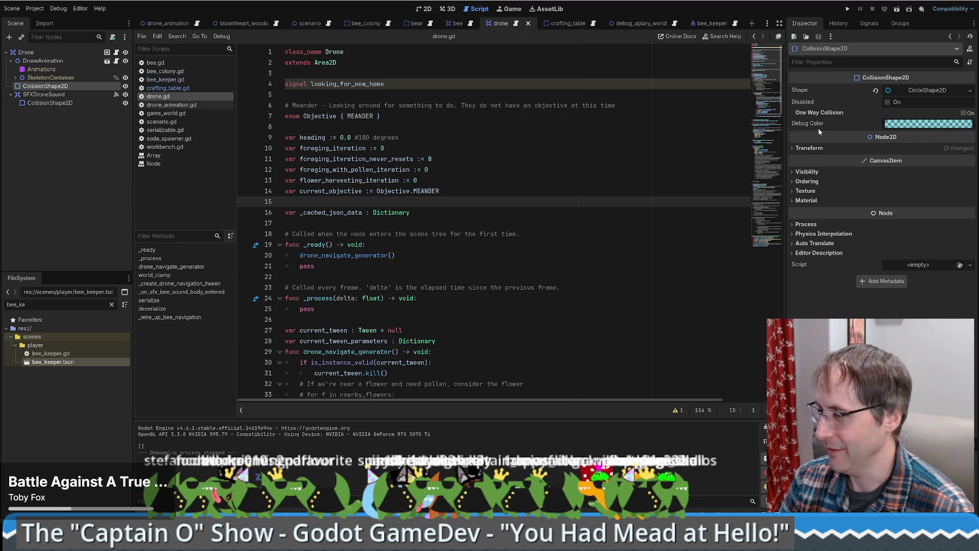
pyautogui.moveTo(802, 102)
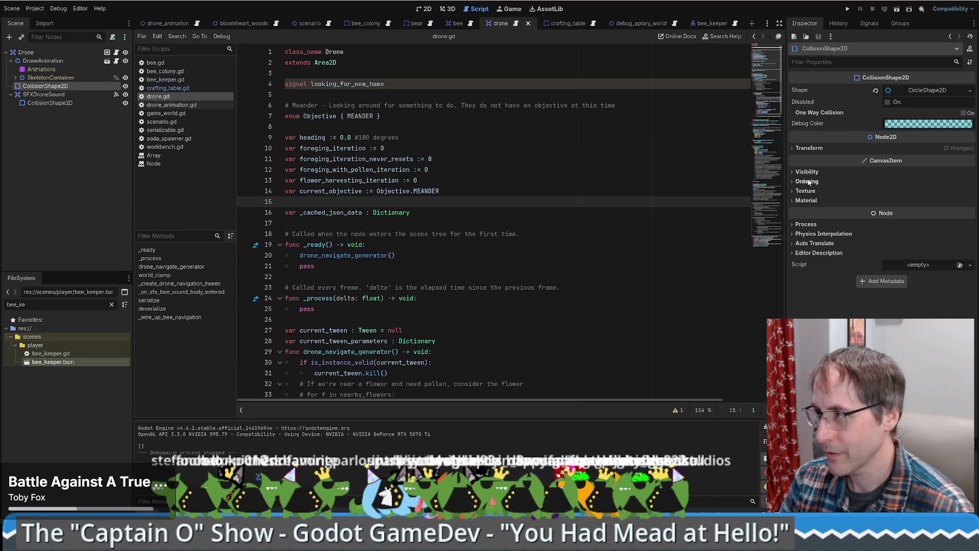
pyautogui.click(38, 54)
pyautogui.click(799, 211)
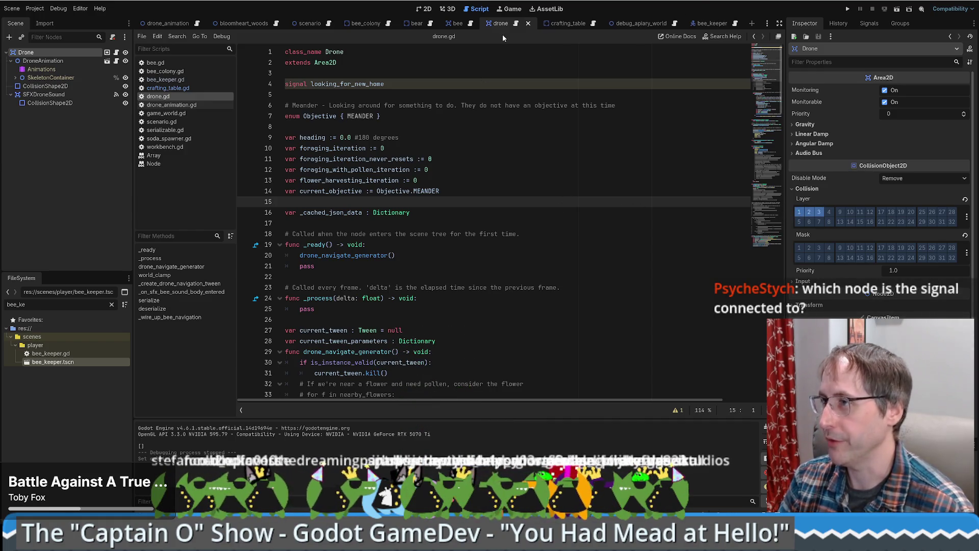
# Step: Save the drone scene, inspect the crafting table's InteractiveArea2D, and return to drone.gd line 17
pyautogui.hotkey('ctrl', 's')
pyautogui.click(569, 23)
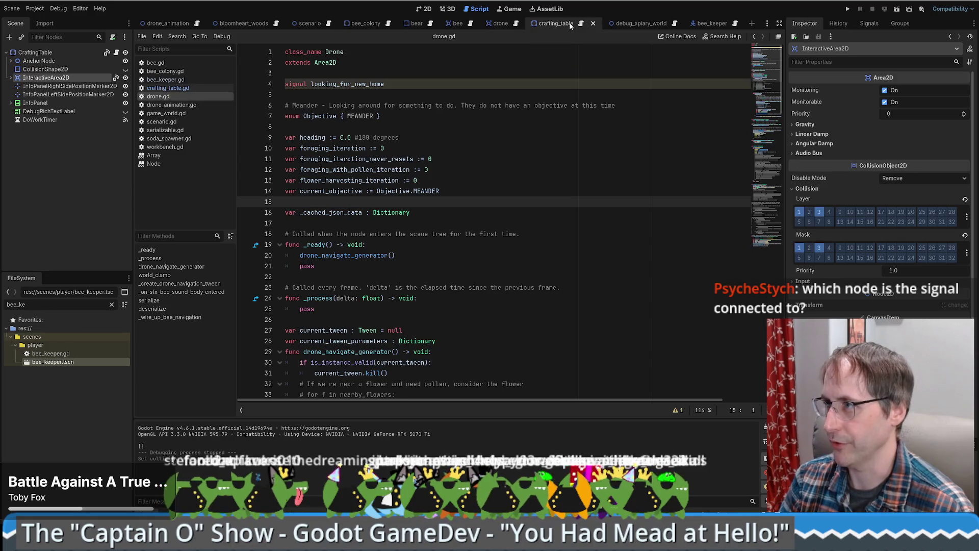
pyautogui.click(47, 53)
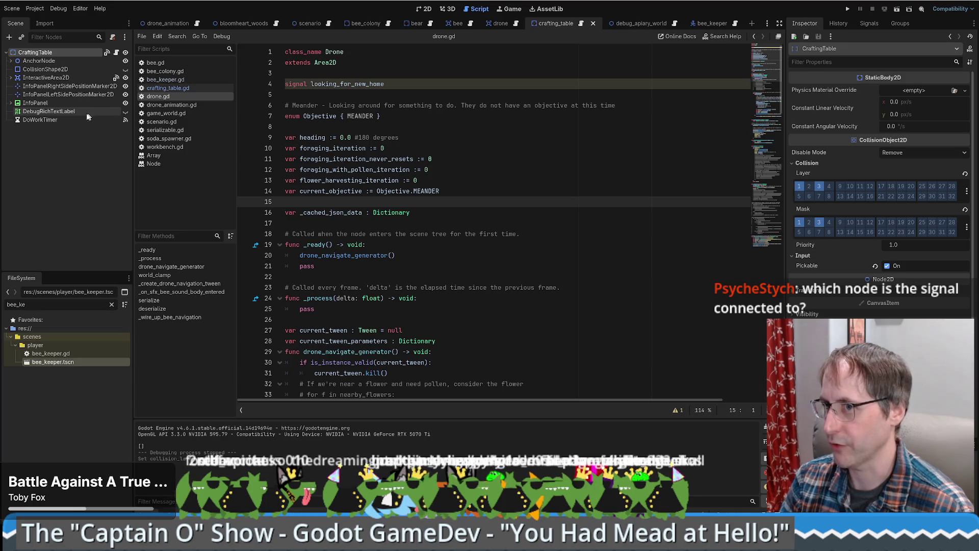
pyautogui.click(43, 79)
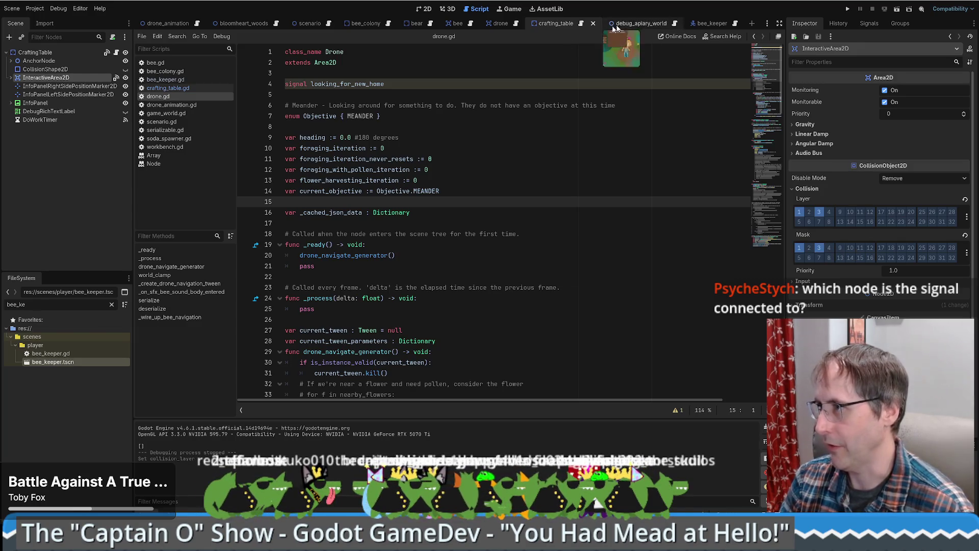
pyautogui.click(504, 24)
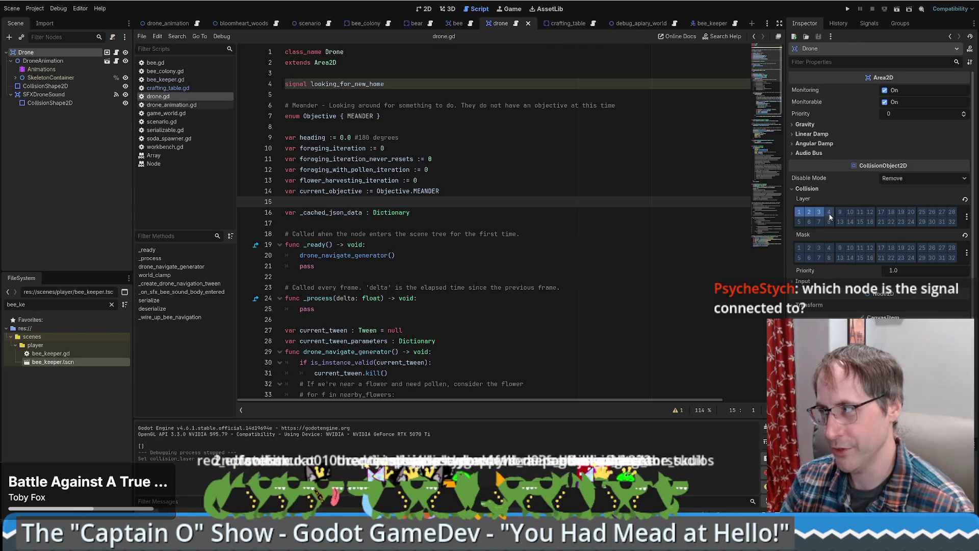
pyautogui.click(656, 220)
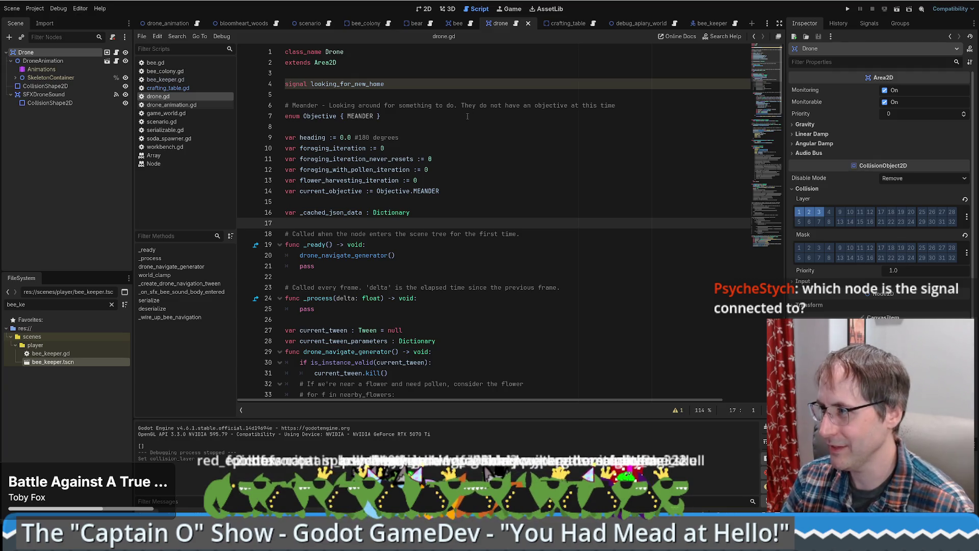
# Step: Run a new game, place two crafting tables in the meadow, then close the game
pyautogui.click(848, 8)
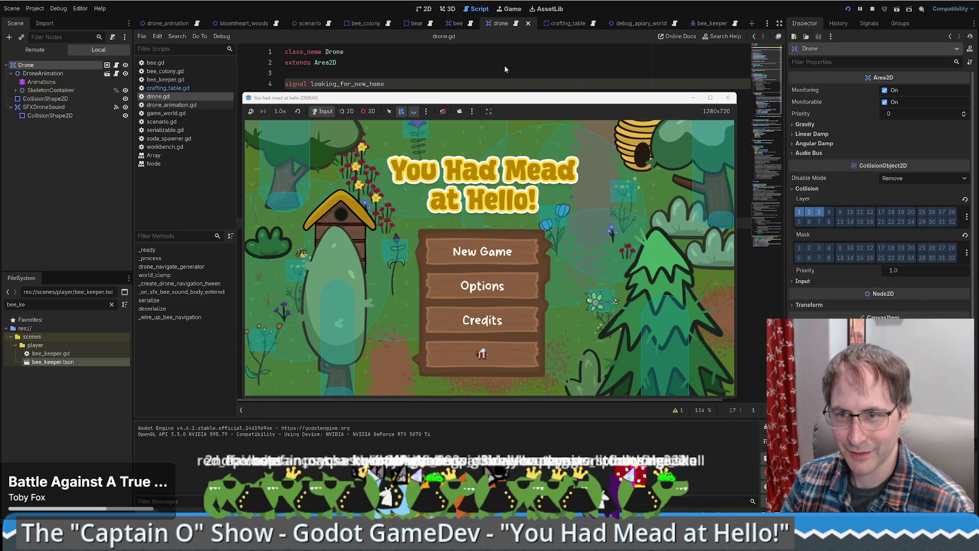
pyautogui.click(503, 255)
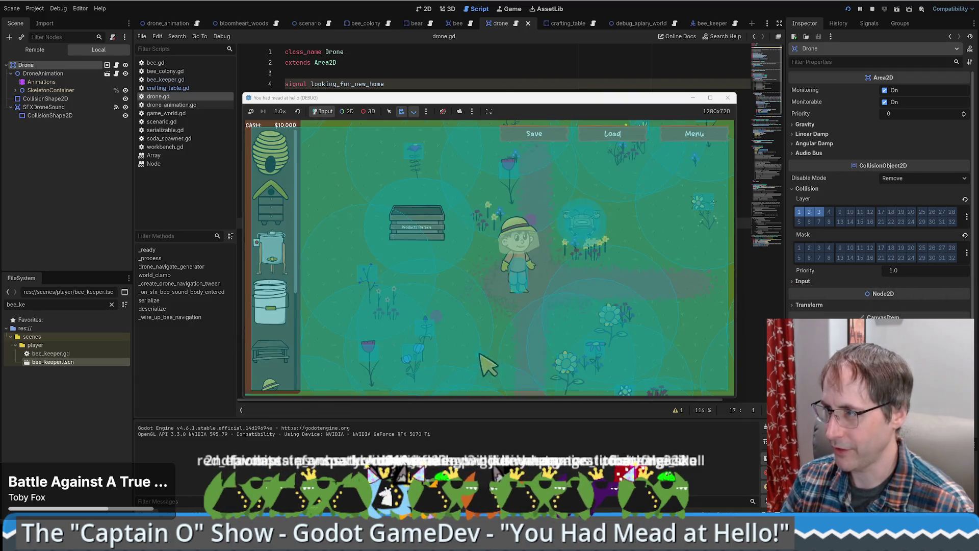
pyautogui.press('d')
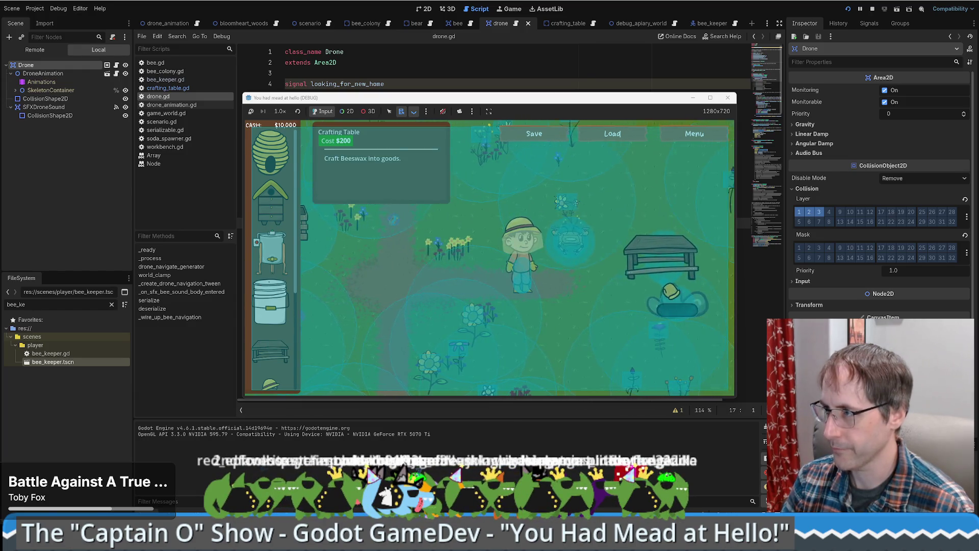
pyautogui.click(668, 282)
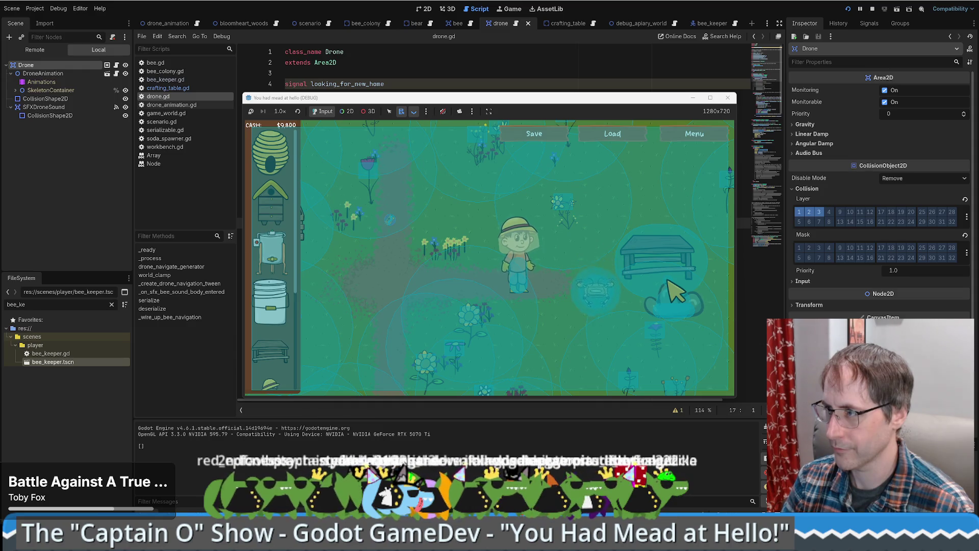
pyautogui.press('s')
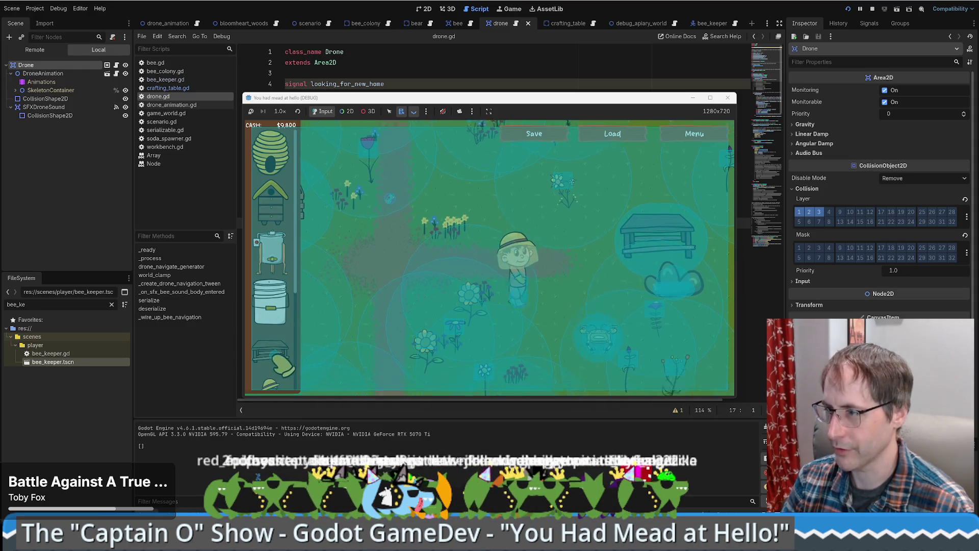
pyautogui.click(699, 321)
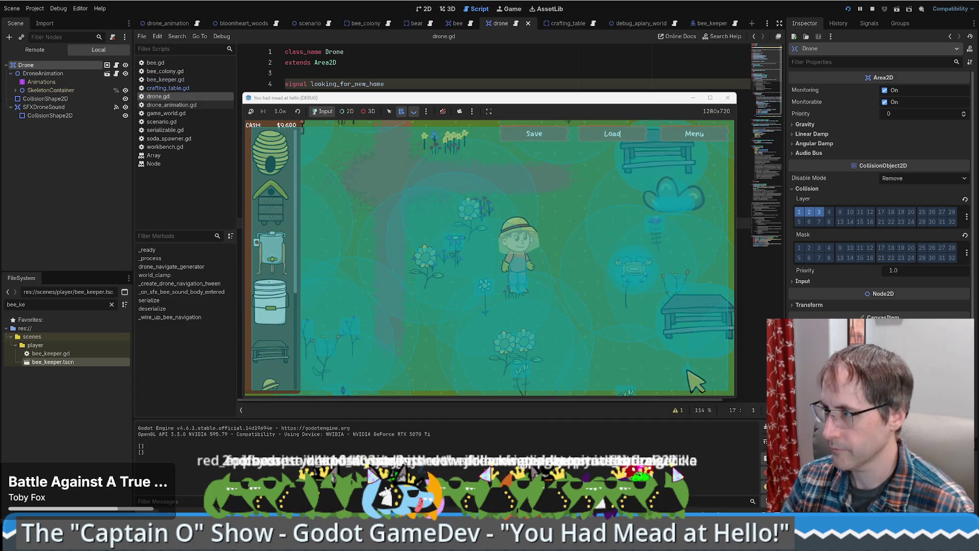
pyautogui.press('d')
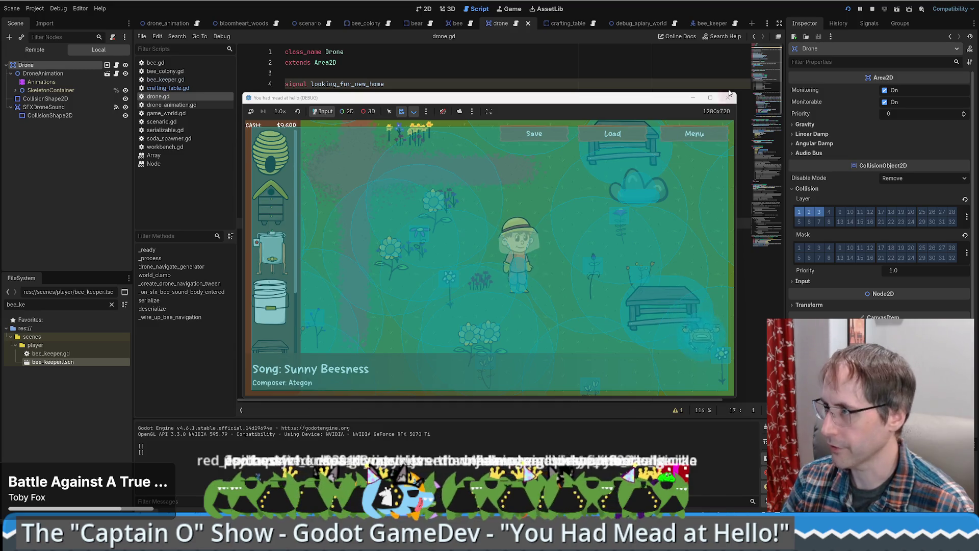
pyautogui.click(727, 99)
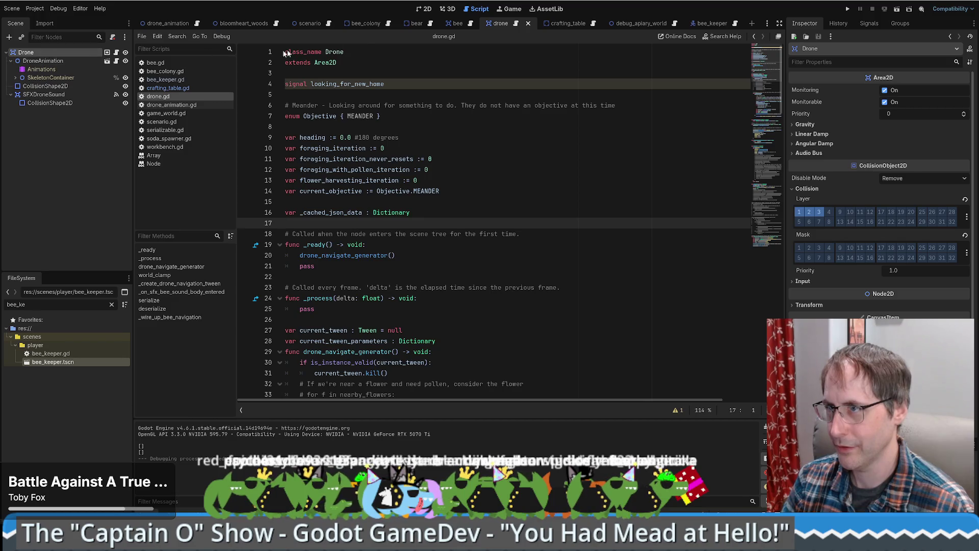
# Step: Hide the SFXDroneSound area in the 2D view and inspect the drone's CollisionShape2D
pyautogui.click(427, 9)
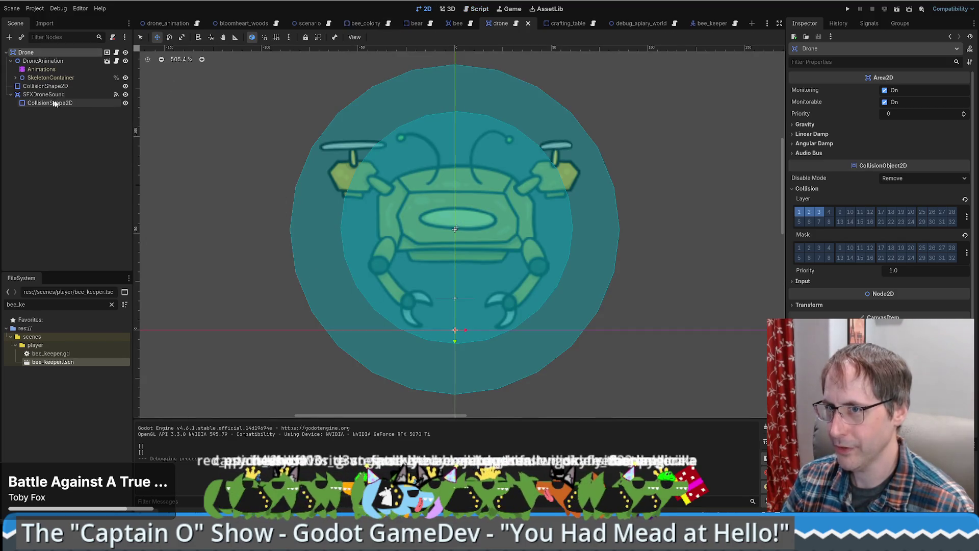
pyautogui.click(125, 95)
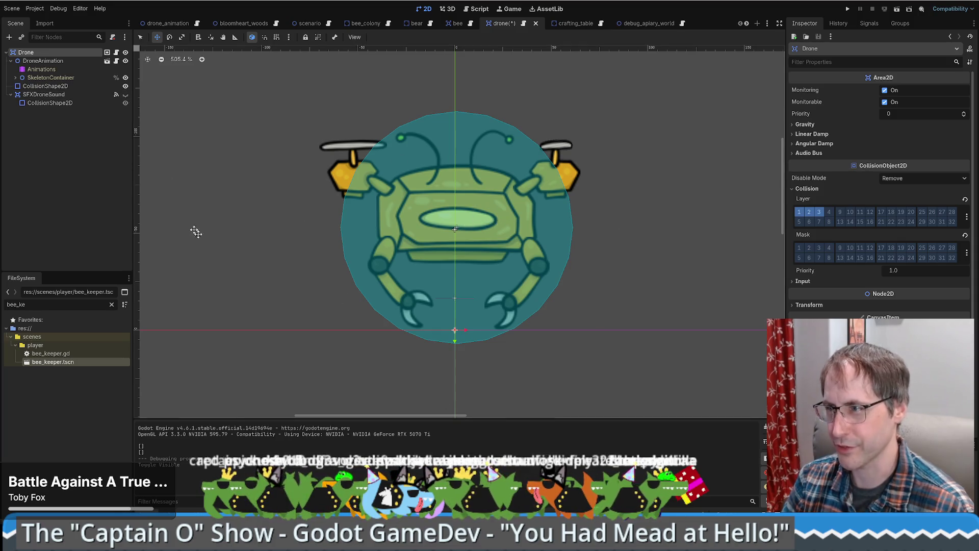
pyautogui.click(46, 86)
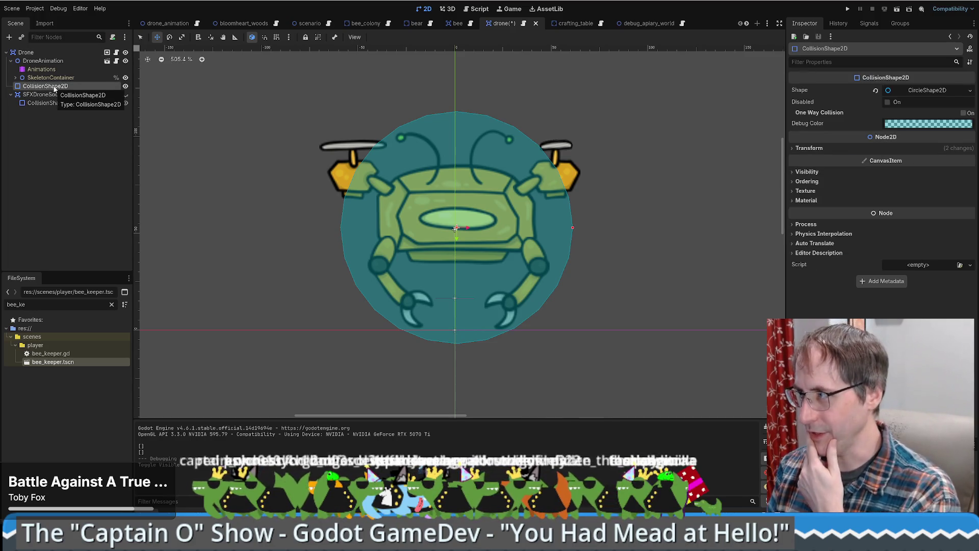
pyautogui.moveTo(815, 113)
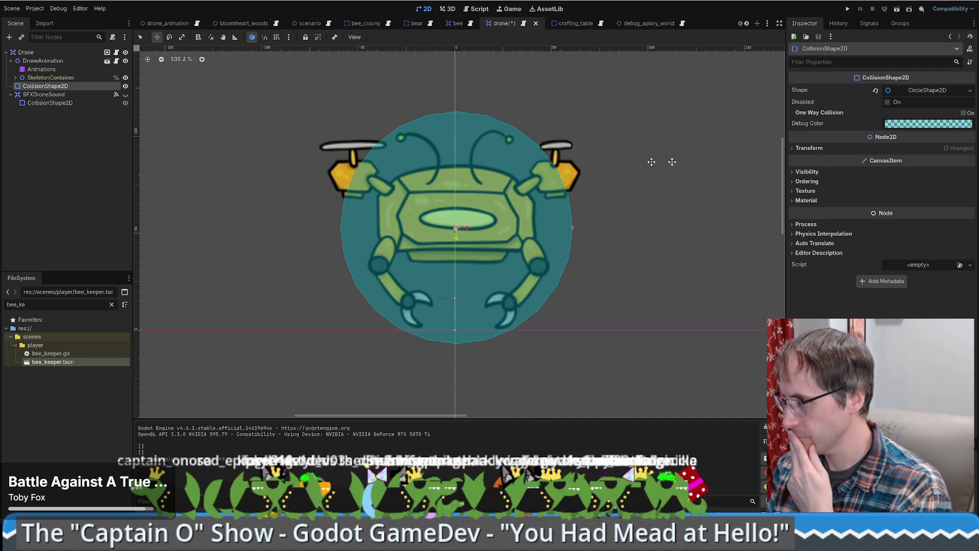
# Step: Review the Drone root's area properties, save the drone scene, and open crafting_table
pyautogui.click(29, 53)
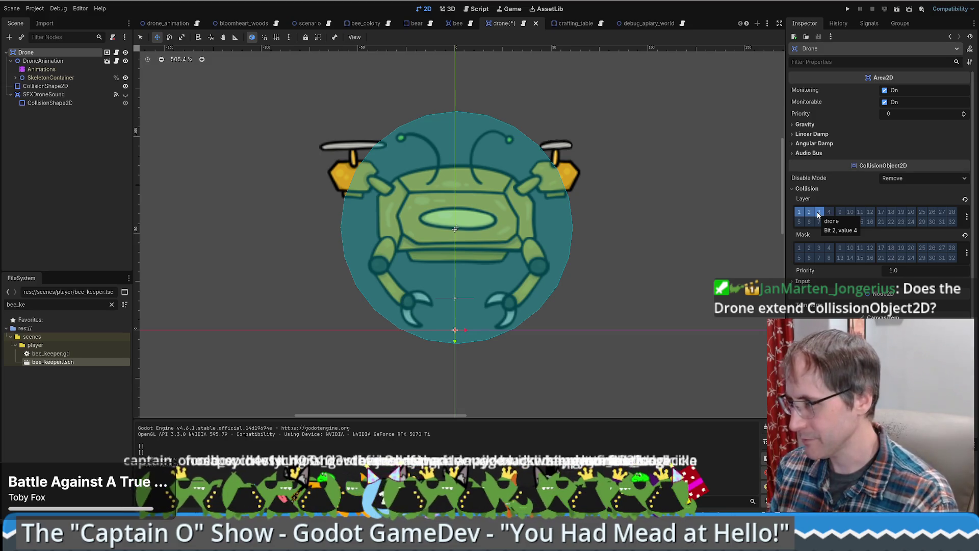
pyautogui.click(803, 281)
pyautogui.click(805, 284)
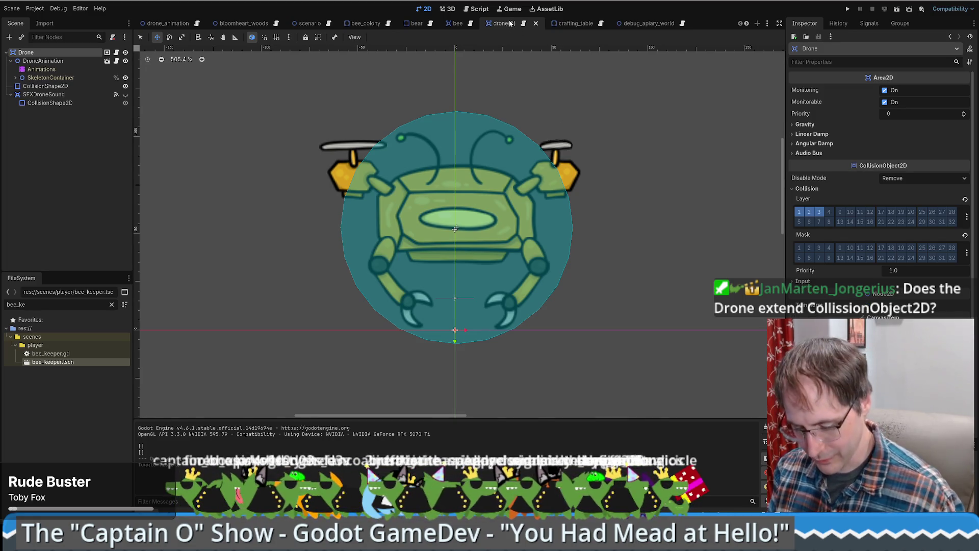
pyautogui.hotkey('ctrl', 's')
pyautogui.click(575, 23)
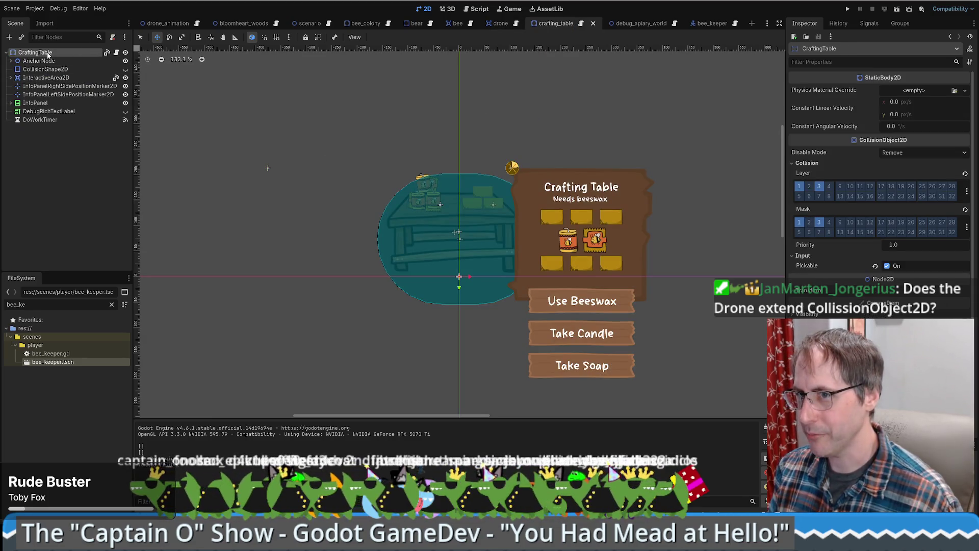
# Step: Jump to the InteractiveArea2D's body_entered handler from its Signals connection
pyautogui.click(47, 78)
pyautogui.click(116, 78)
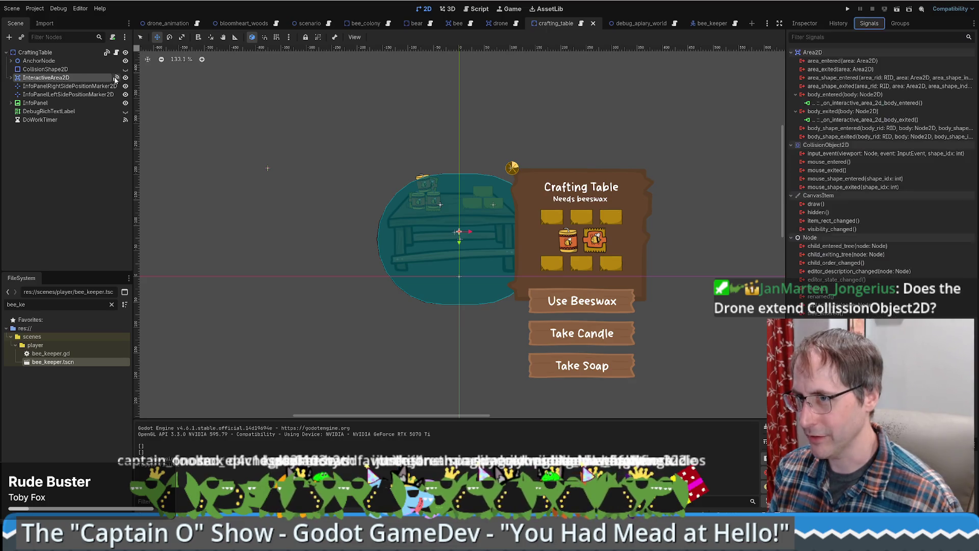
pyautogui.doubleClick(843, 103)
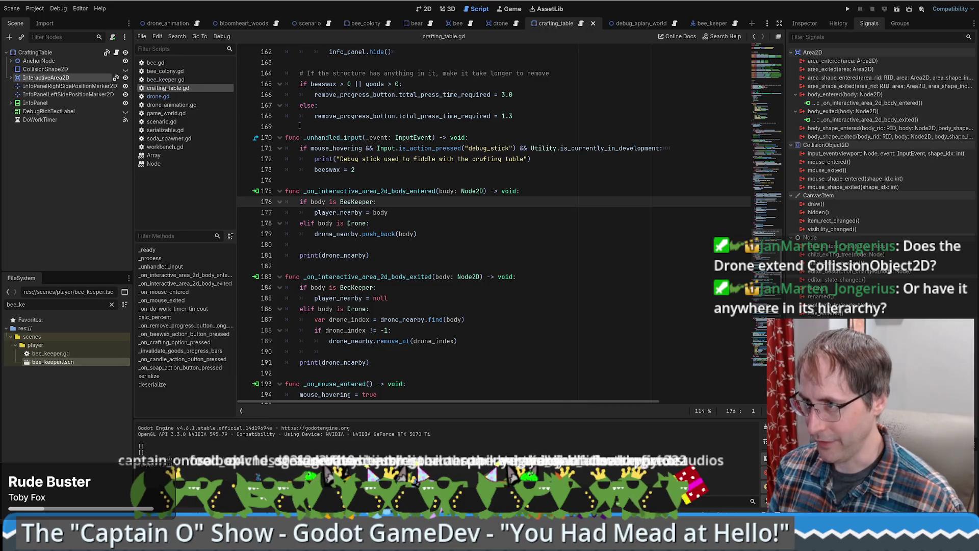
# Step: Review the handler's BeeKeeper check, Drone branch and drone_nearby print, then return to the Inspector
pyautogui.moveTo(298, 202); pyautogui.dragTo(384, 202)
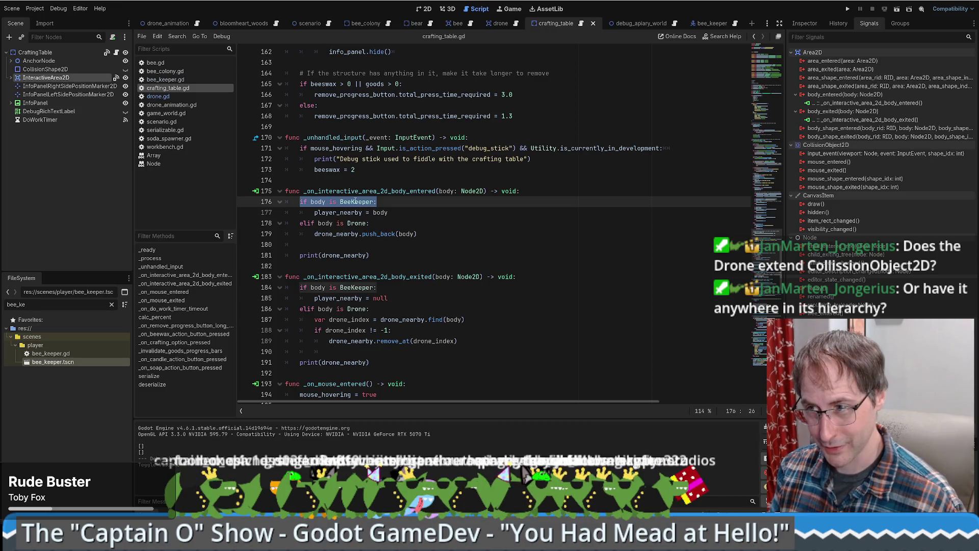
pyautogui.moveTo(297, 223); pyautogui.dragTo(429, 232)
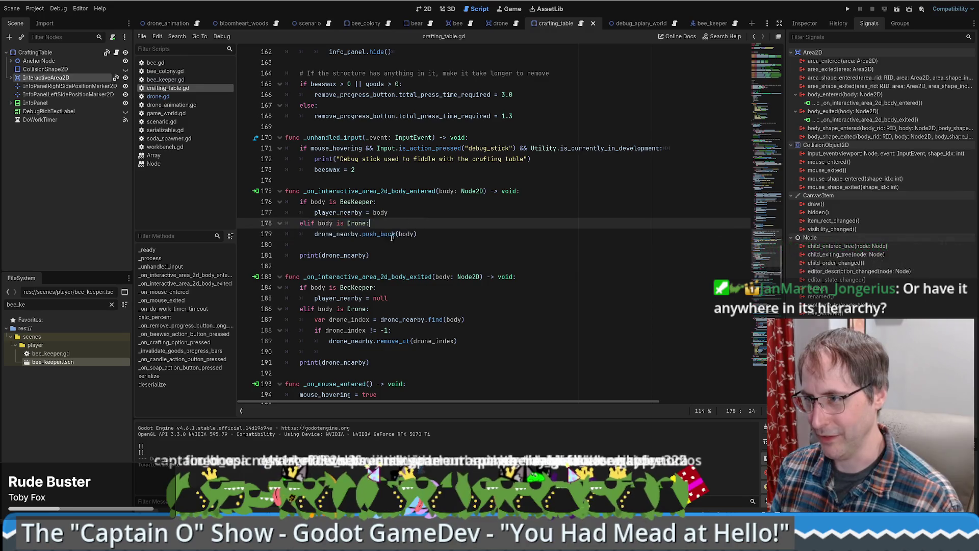
pyautogui.moveTo(369, 255); pyautogui.dragTo(298, 254)
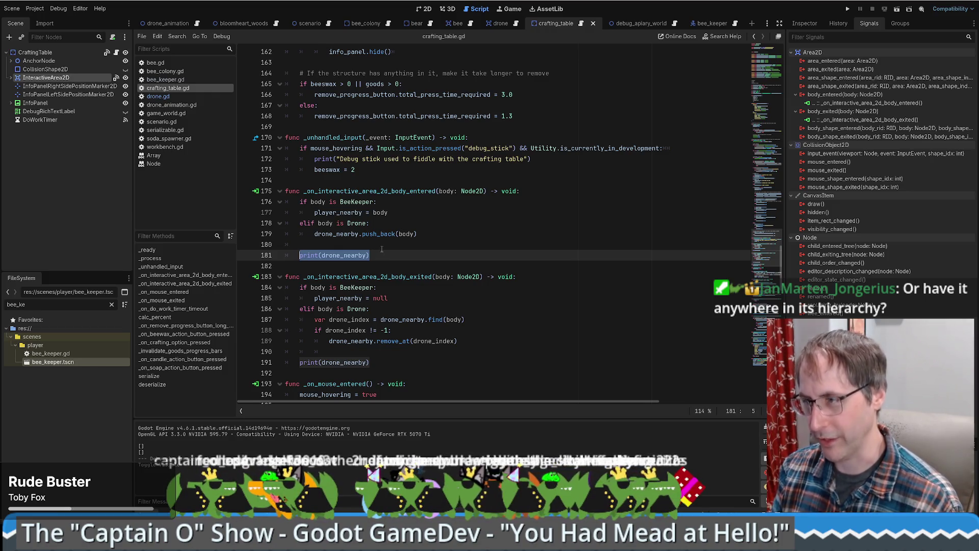
pyautogui.click(382, 249)
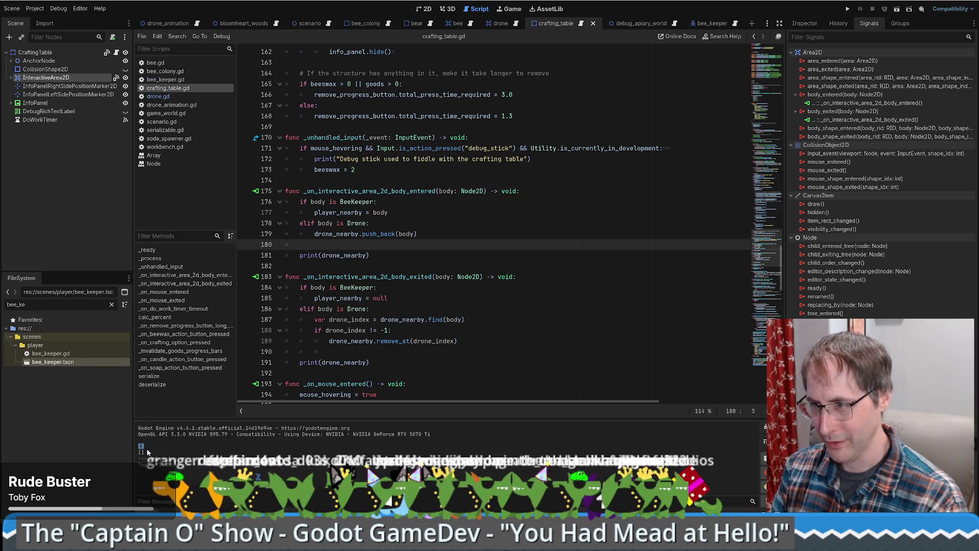
pyautogui.moveTo(147, 452); pyautogui.dragTo(138, 452)
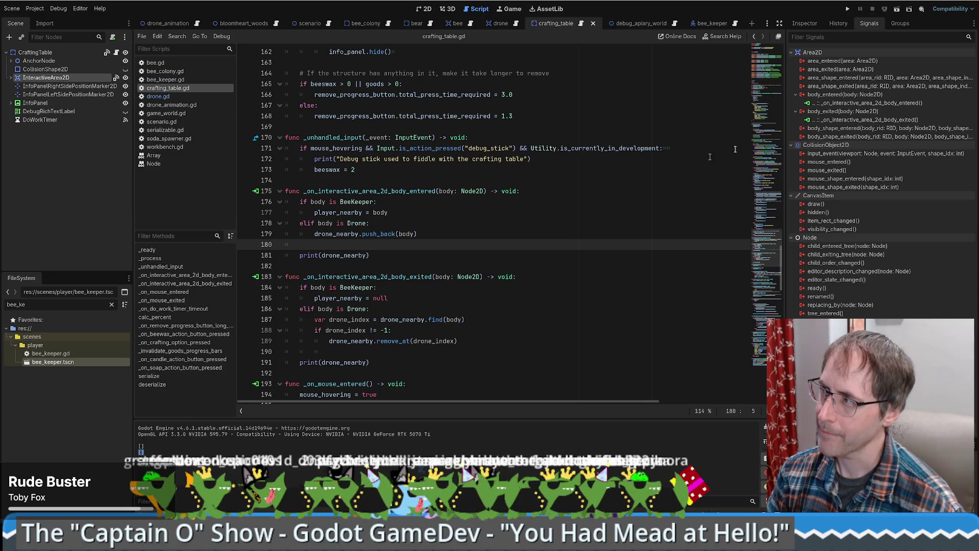
pyautogui.click(805, 25)
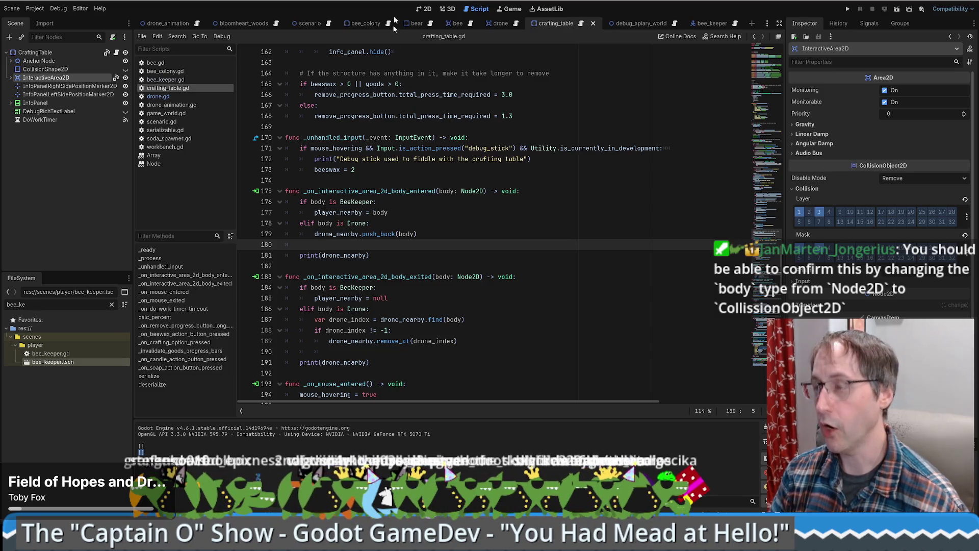
# Step: From drone.gd, open the Area2D class reference and highlight its CollisionObject2D inheritance
pyautogui.click(499, 24)
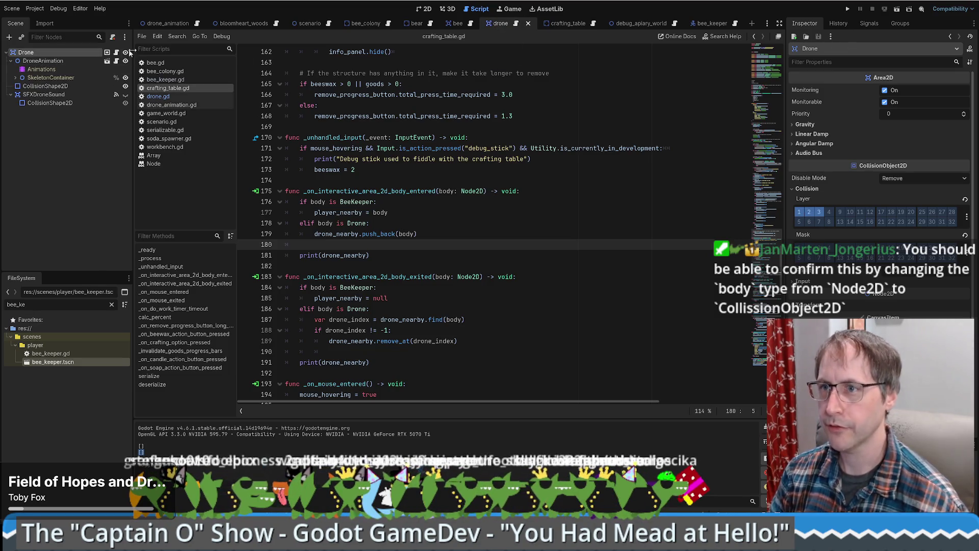
pyautogui.click(115, 53)
pyautogui.keyDown('ctrl'); pyautogui.click(327, 62); pyautogui.keyUp('ctrl')
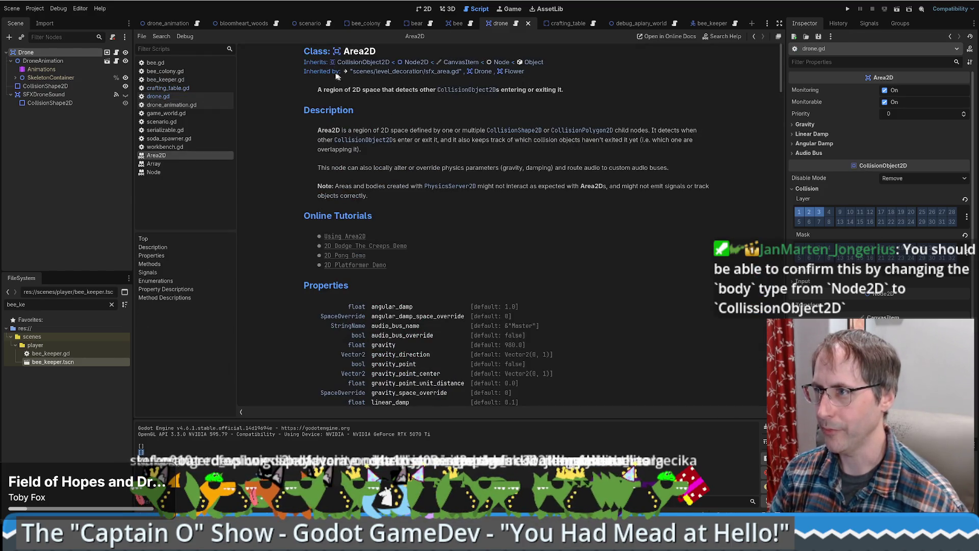
pyautogui.moveTo(390, 62); pyautogui.dragTo(312, 62)
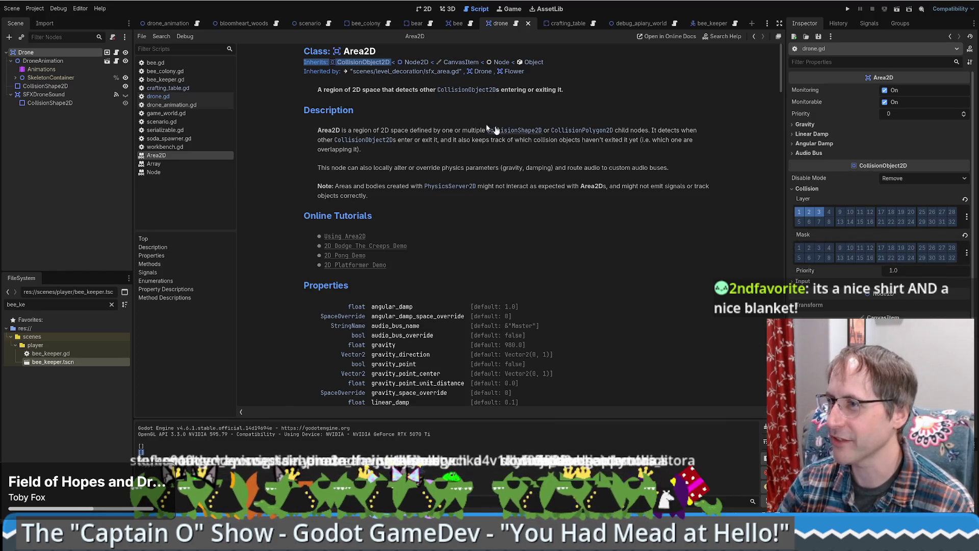
pyautogui.click(462, 131)
# Step: Glance at the drone_animation scene in 2D, then open drone.gd from the Drone scene
pyautogui.click(167, 23)
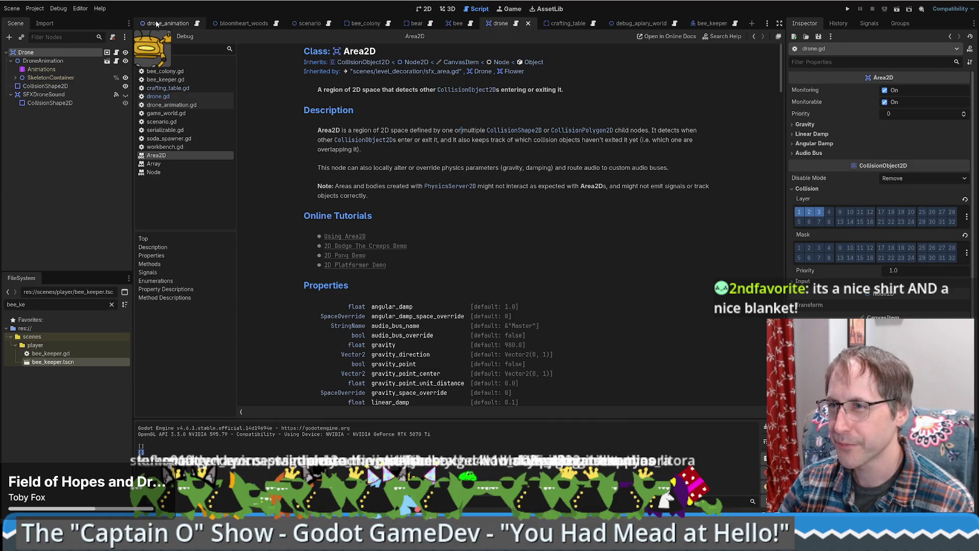
pyautogui.click(428, 8)
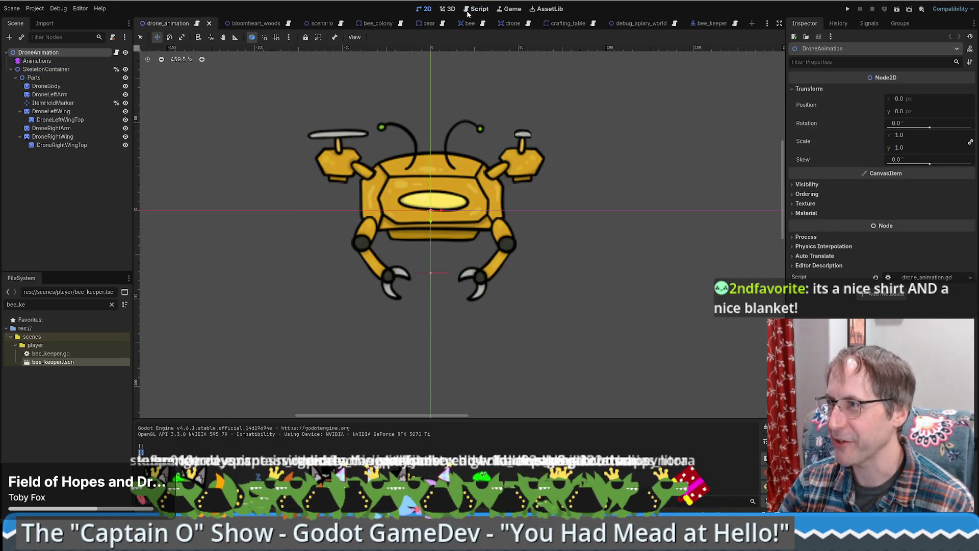
pyautogui.click(514, 25)
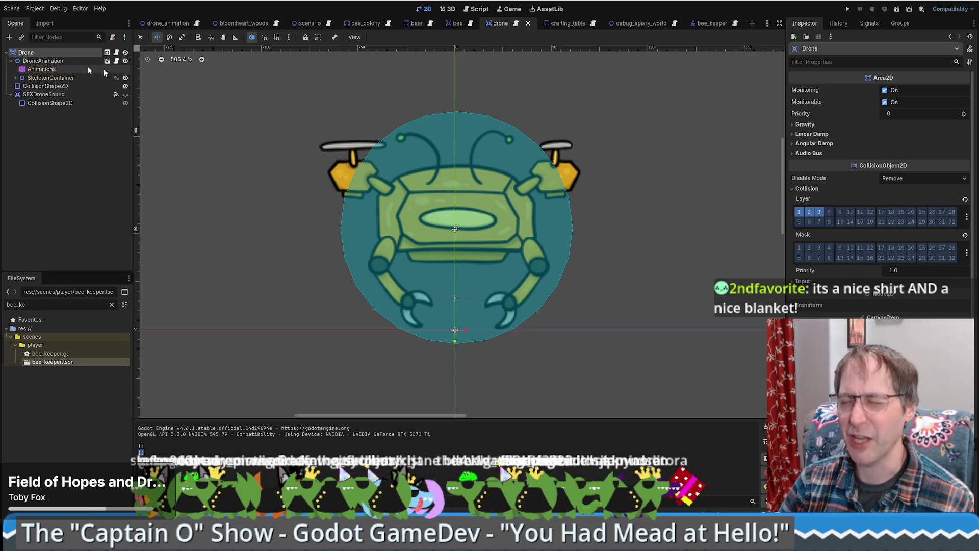
pyautogui.click(116, 53)
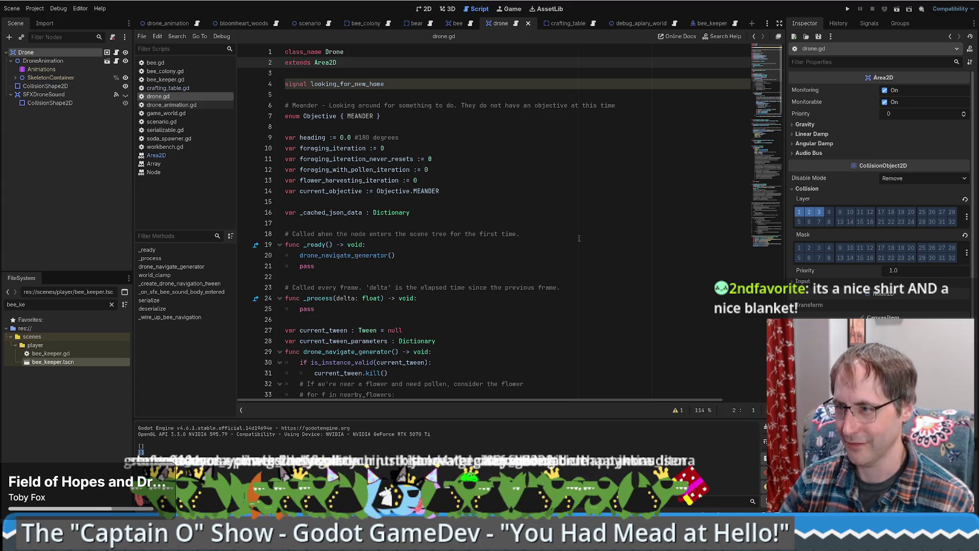
# Step: Scroll down through drone.gd's navigation code and back, then open the crafting_table scene
pyautogui.scroll(-1, 538, 259)
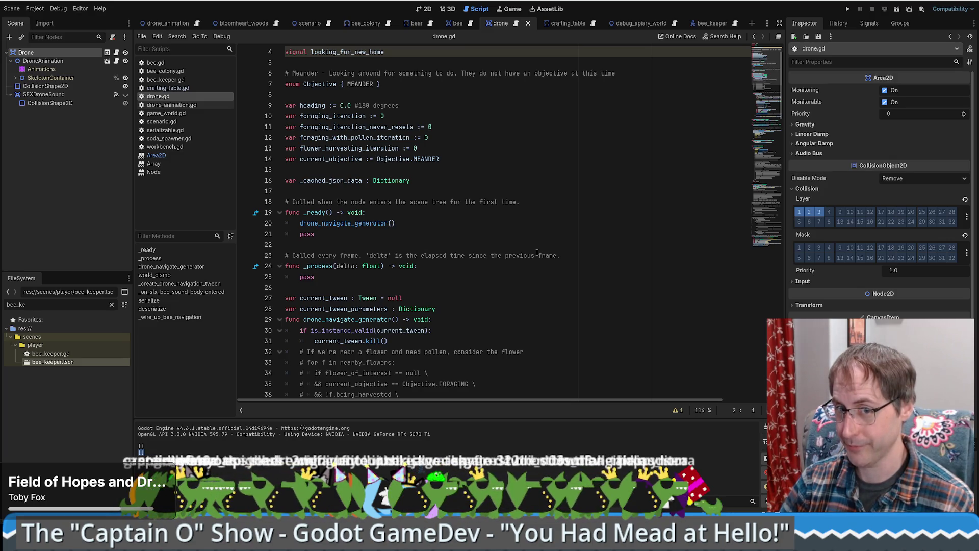
pyautogui.scroll(-6, 537, 253)
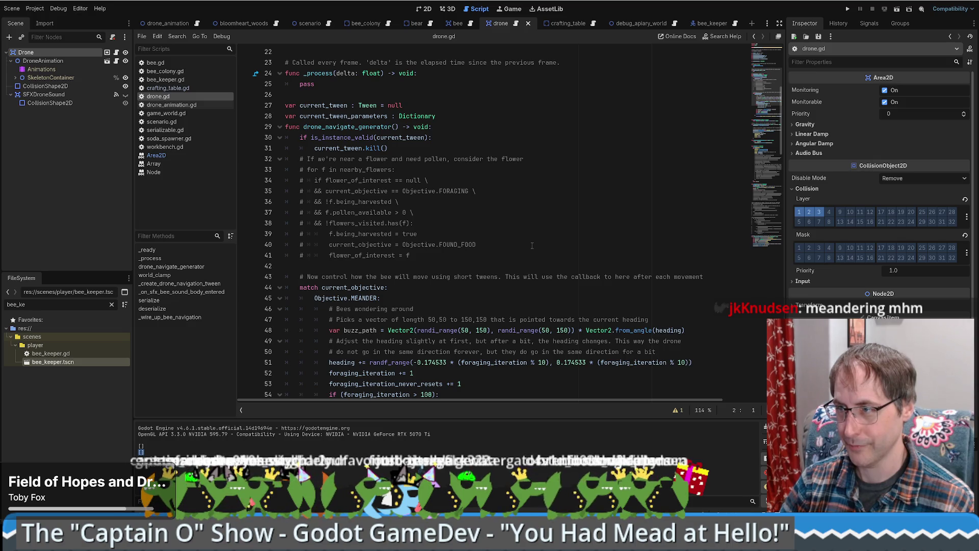
pyautogui.scroll(-2, 532, 245)
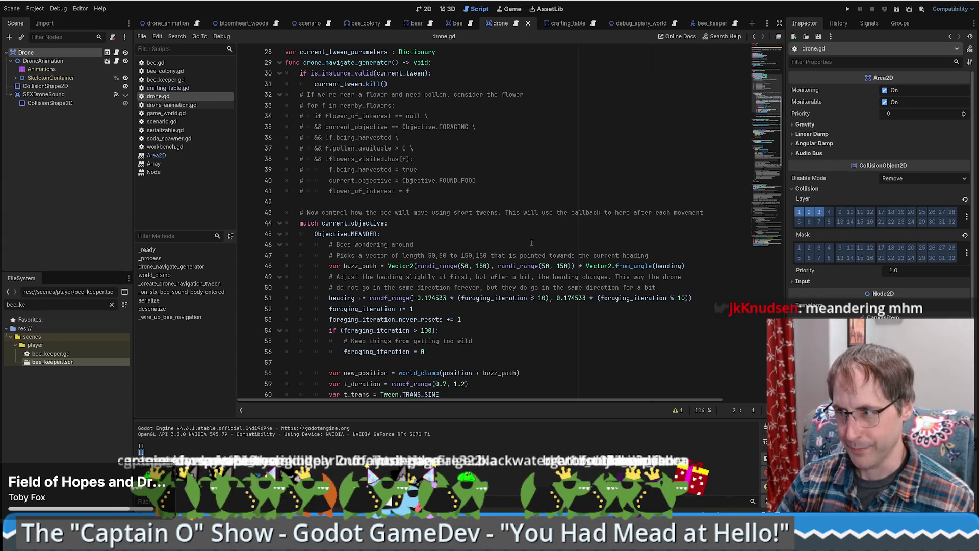
pyautogui.scroll(-3, 531, 242)
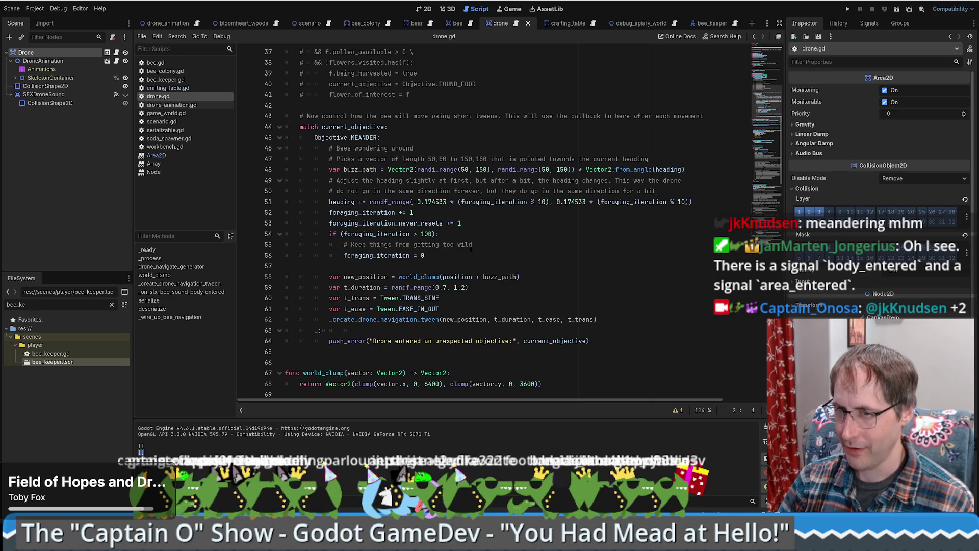
pyautogui.scroll(-4, 472, 250)
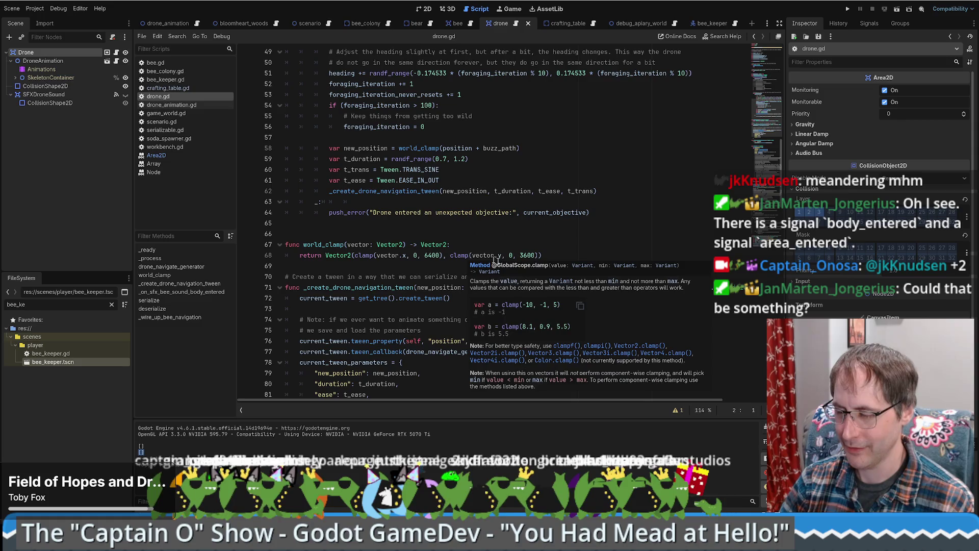
pyautogui.scroll(6, 543, 244)
pyautogui.scroll(5, 542, 250)
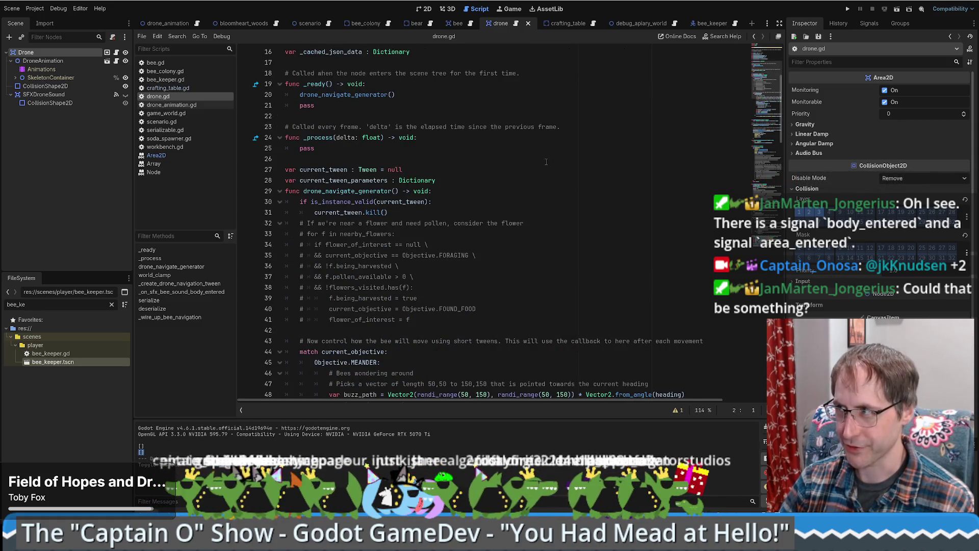
pyautogui.click(561, 23)
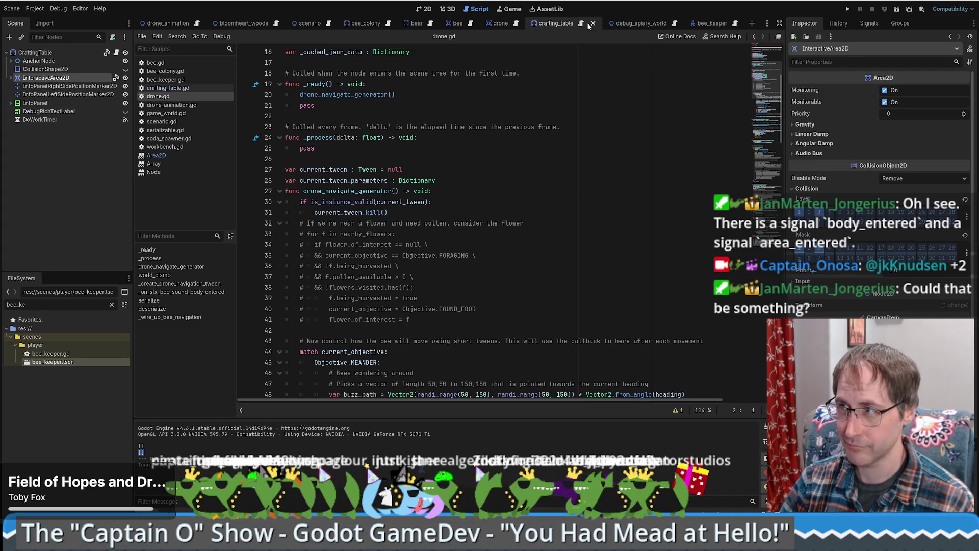
# Step: Show the crafting table in 2D and list the InteractiveArea2D's signals in the Node dock
pyautogui.click(428, 9)
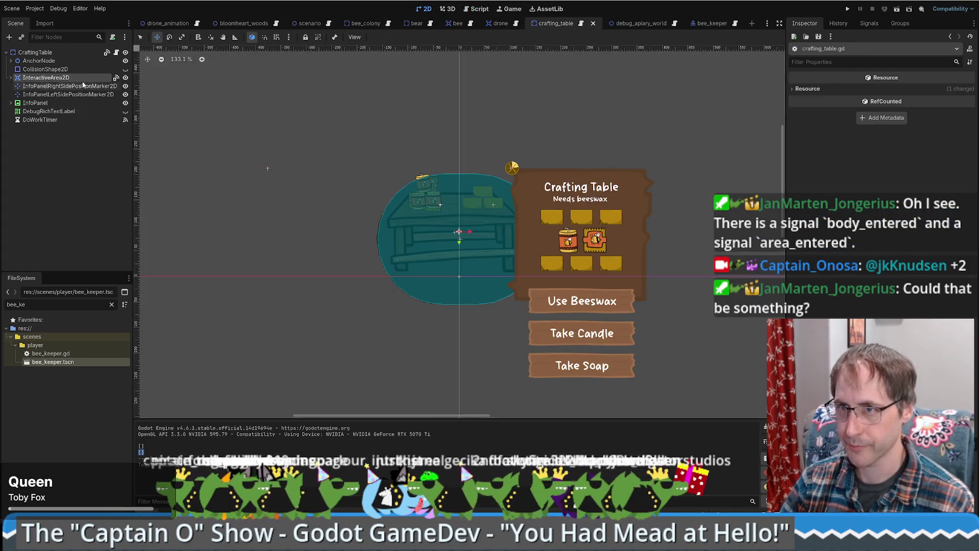
pyautogui.click(69, 52)
pyautogui.click(867, 24)
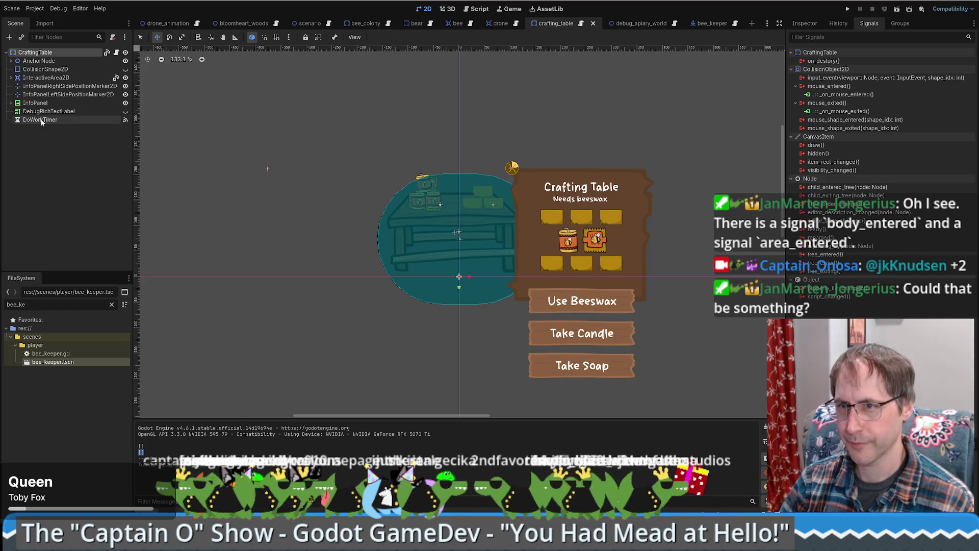
pyautogui.click(39, 79)
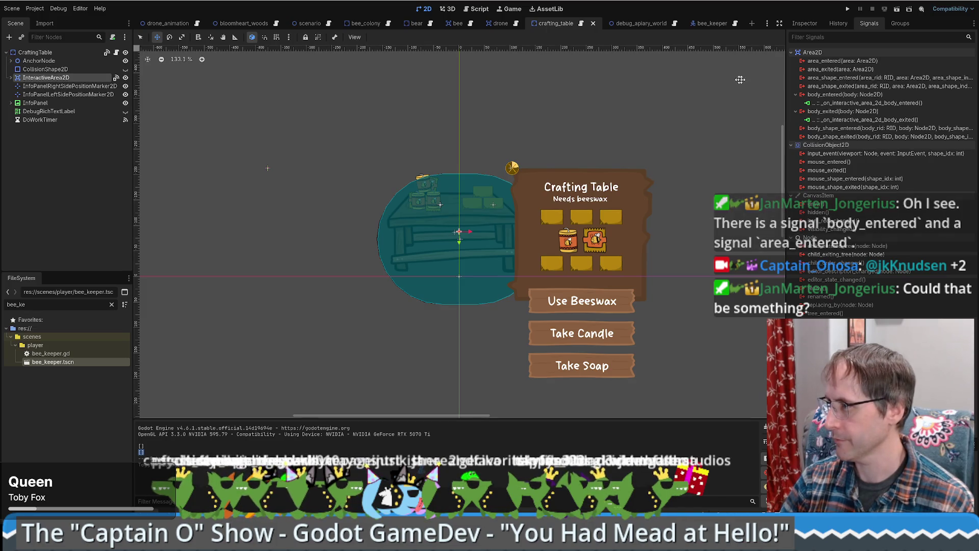
pyautogui.moveTo(829, 130)
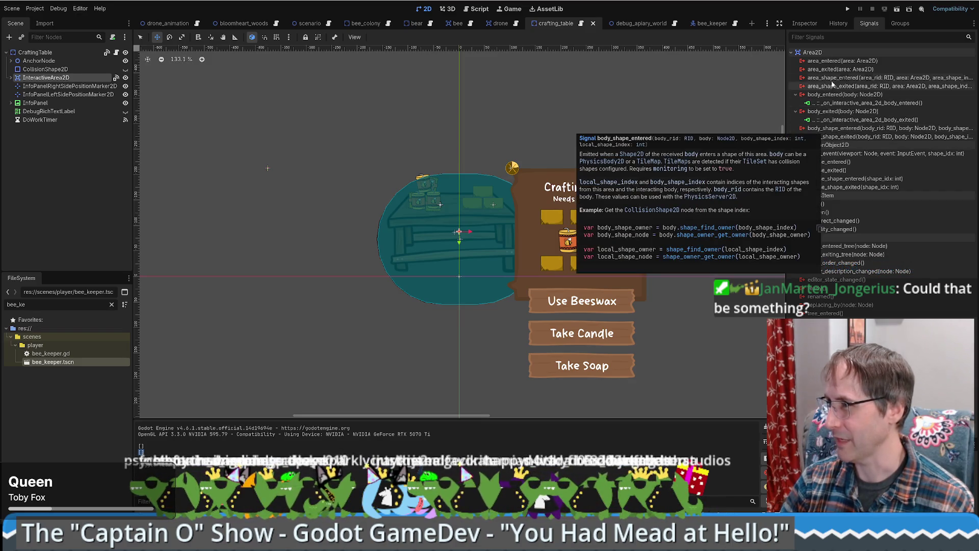
pyautogui.moveTo(826, 61)
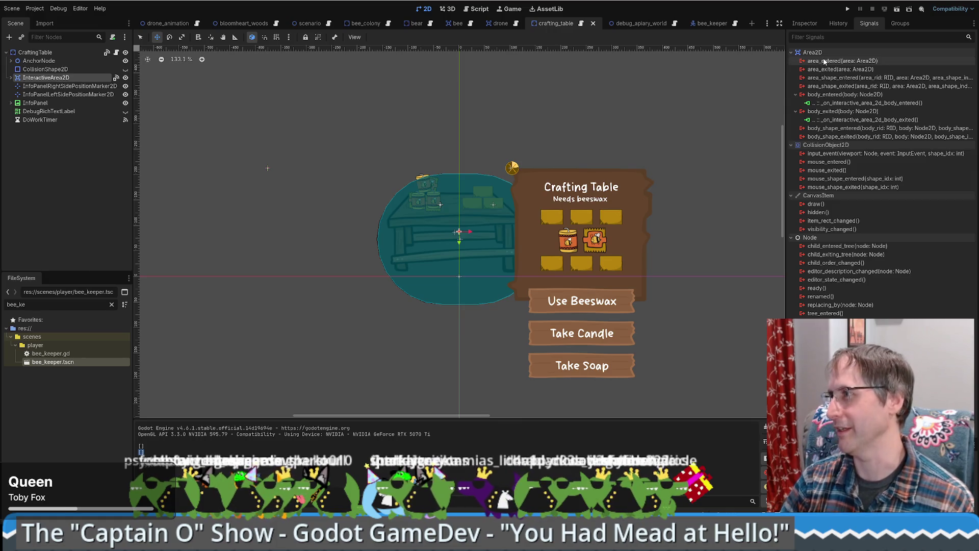
# Step: Connect area_entered to a new crafting_table.gd handler, cut its generated stub, and scroll back up
pyautogui.doubleClick(823, 61)
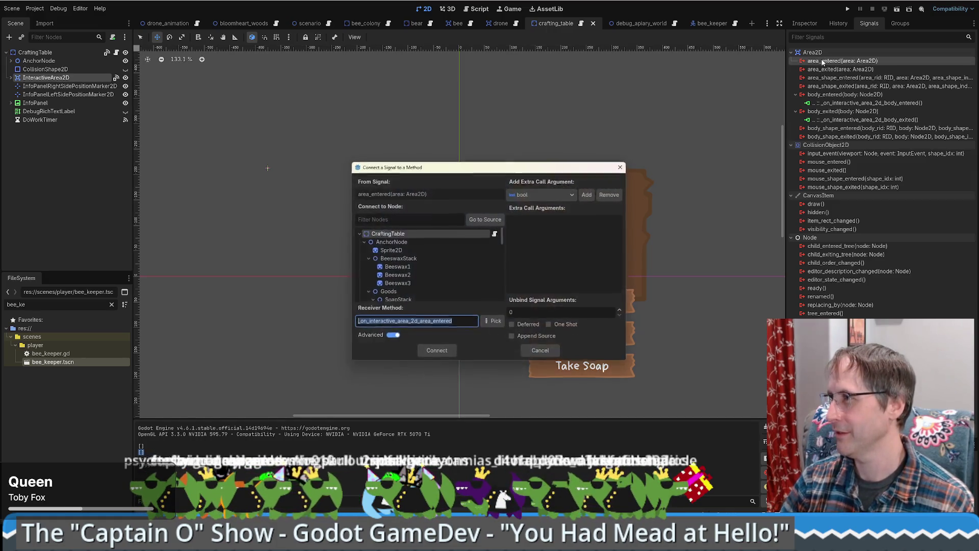
pyautogui.click(436, 353)
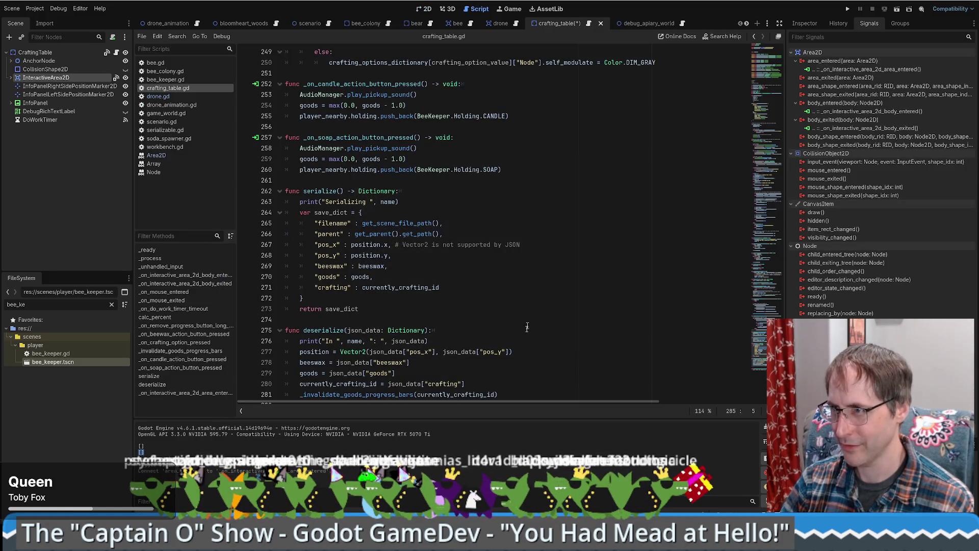
pyautogui.moveTo(441, 384); pyautogui.dragTo(306, 357)
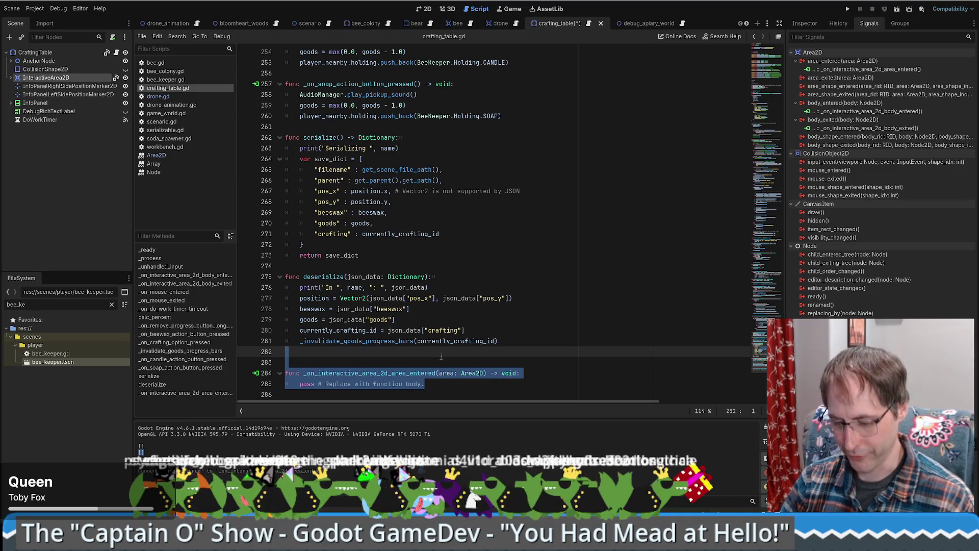
pyautogui.hotkey('ctrl', 'x')
pyautogui.scroll(10, 531, 240)
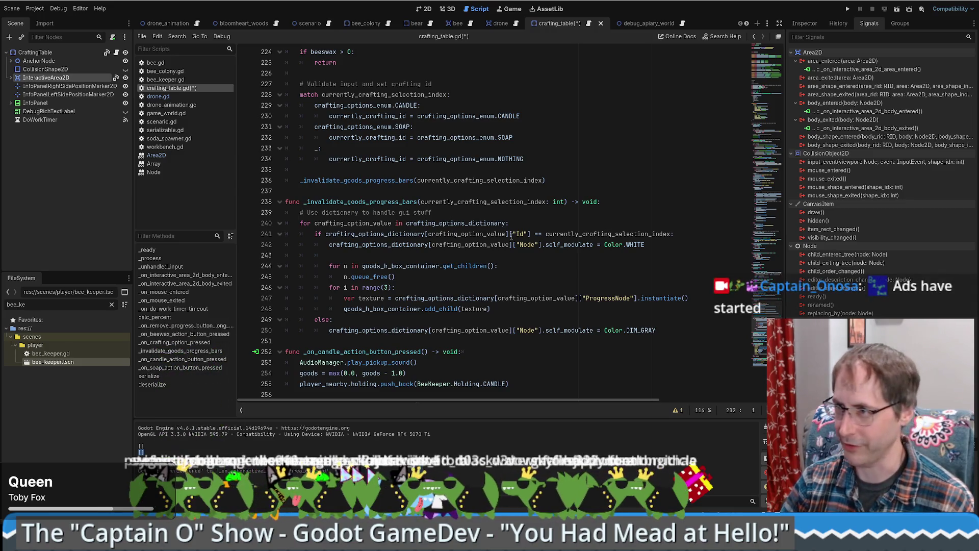
pyautogui.scroll(-2, 511, 233)
pyautogui.scroll(5, 516, 232)
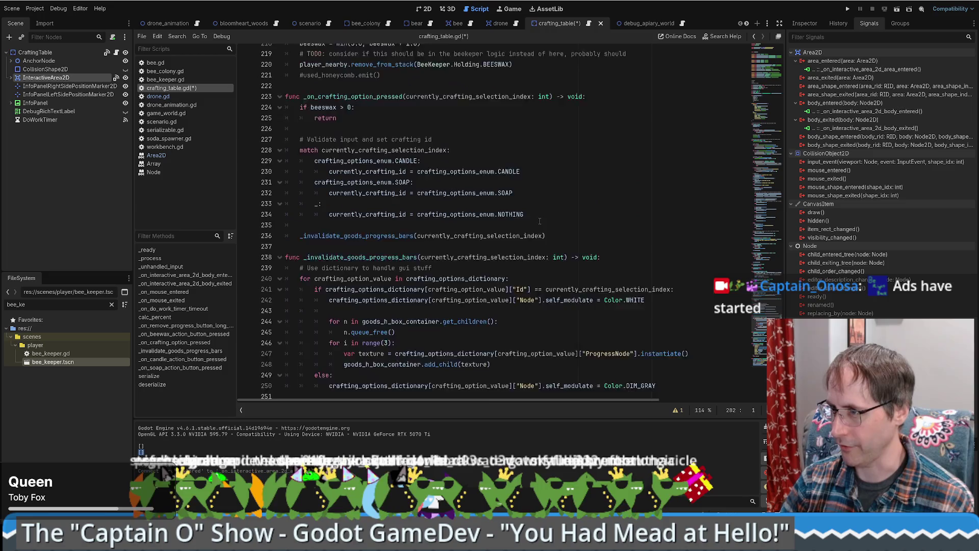
pyautogui.scroll(5, 528, 227)
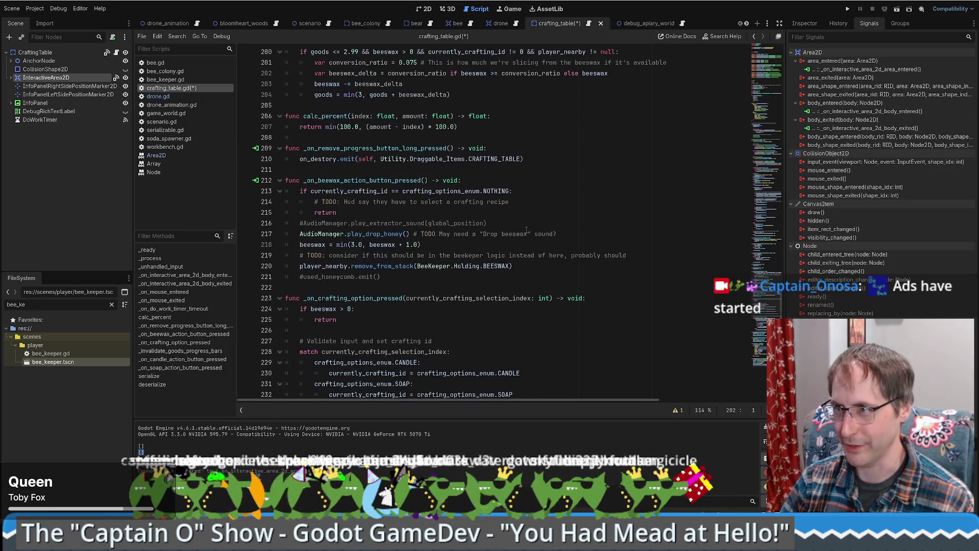
pyautogui.scroll(11, 459, 169)
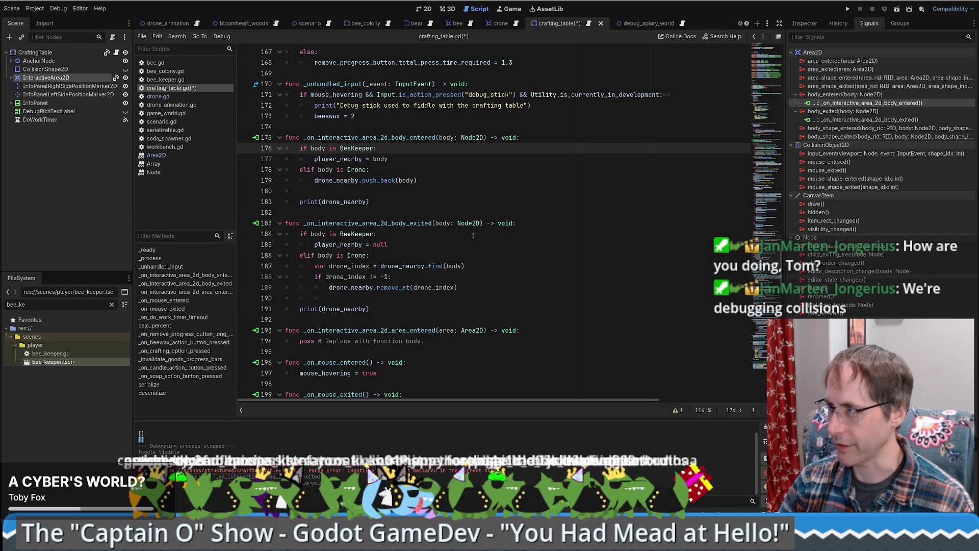
# Step: Connect InteractiveArea2D's area_entered and area_exited signals to new handlers in crafting_table.gd, saving the script
pyautogui.doubleClick(864, 61)
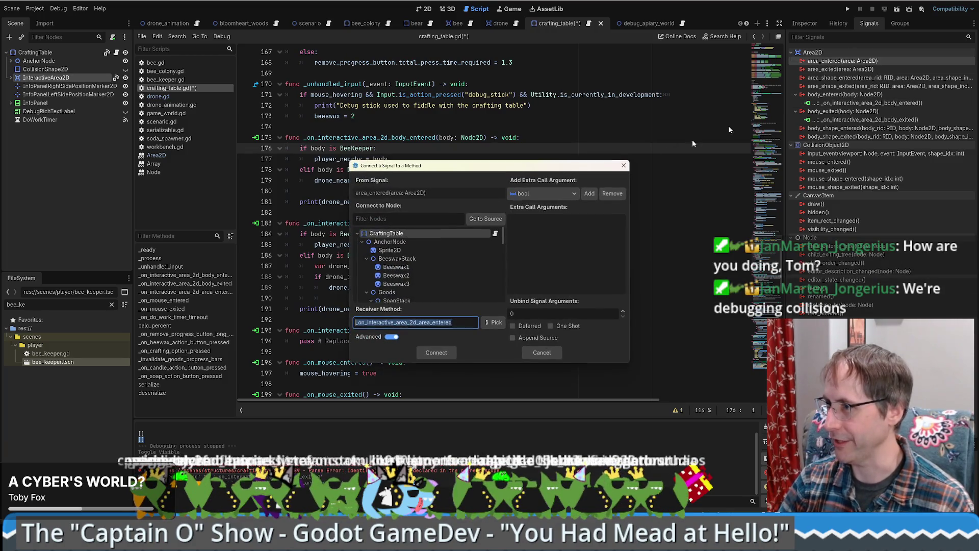
pyautogui.click(436, 353)
pyautogui.hotkey('ctrl', 's')
pyautogui.doubleClick(843, 78)
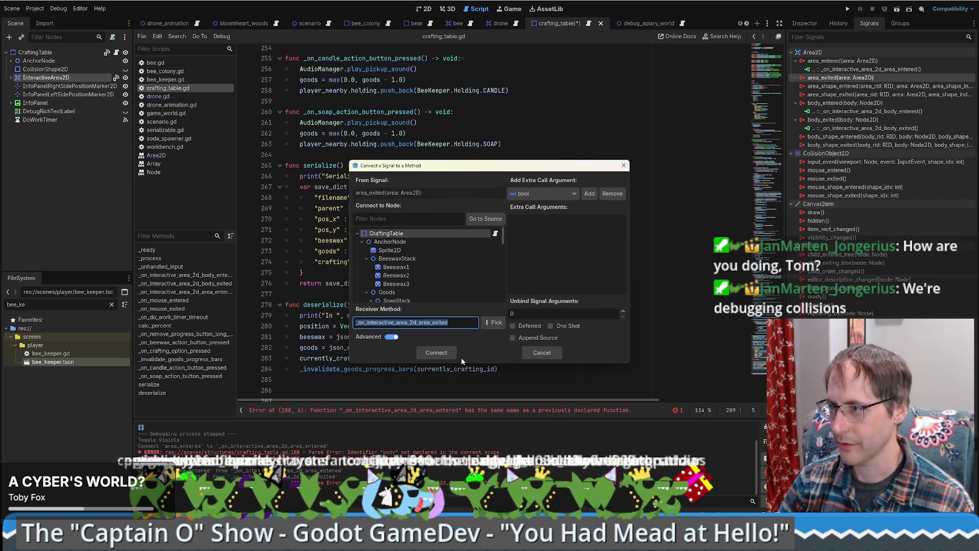
pyautogui.click(436, 354)
# Step: Cut the duplicate generated handler functions, paste them over body_exited, then undo that paste
pyautogui.scroll(-2, 403, 256)
pyautogui.moveTo(285, 326)
pyautogui.mouseDown()
pyautogui.moveTo(459, 352)
pyautogui.moveTo(495, 388)
pyautogui.mouseUp()
pyautogui.hotkey('ctrl', 'x')
pyautogui.scroll(15, 495, 377)
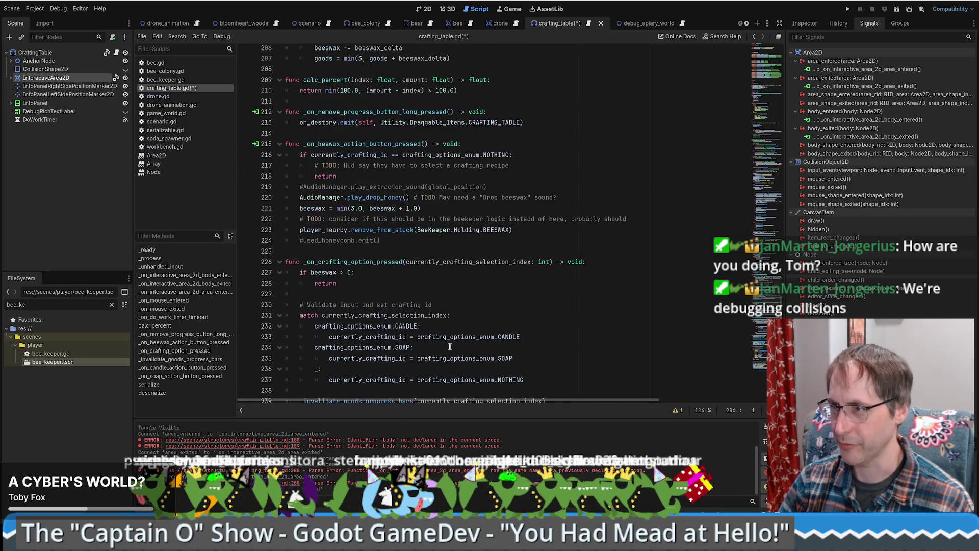
pyautogui.scroll(7, 439, 335)
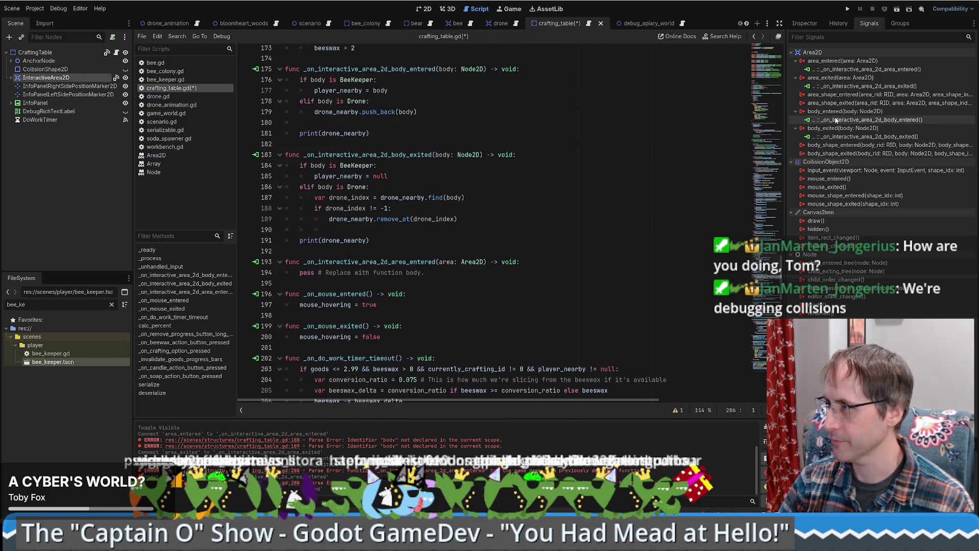
pyautogui.doubleClick(867, 119)
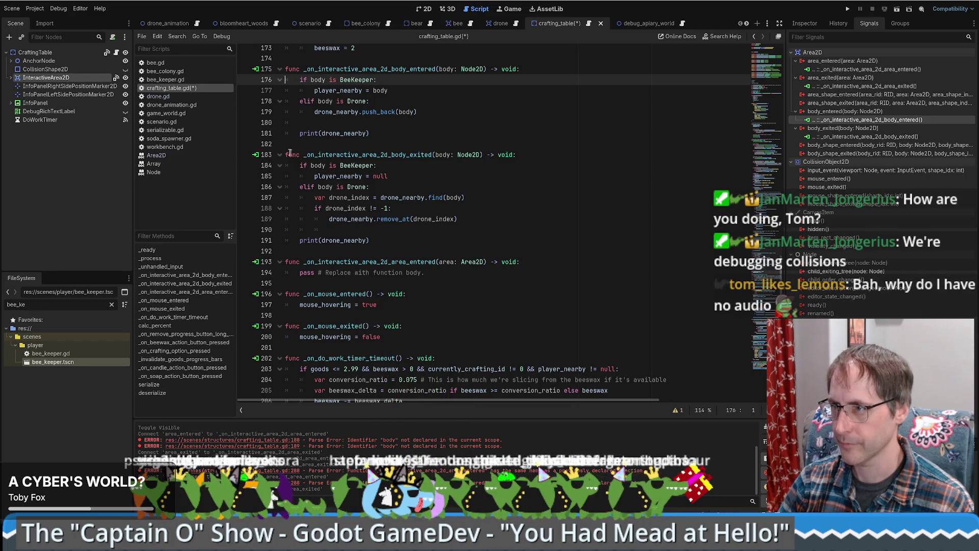
pyautogui.moveTo(286, 153); pyautogui.dragTo(286, 245)
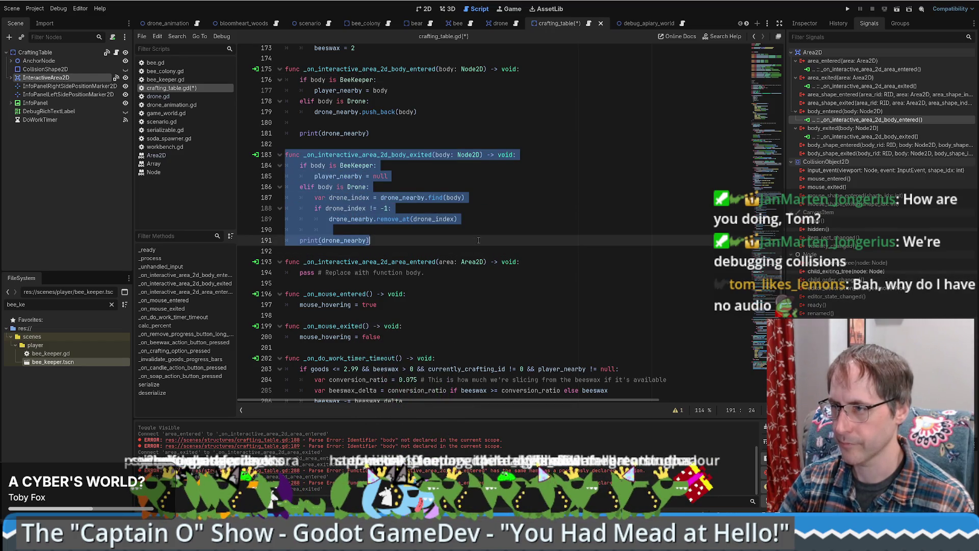
pyautogui.hotkey('ctrl', 'v')
pyautogui.scroll(3, 463, 200)
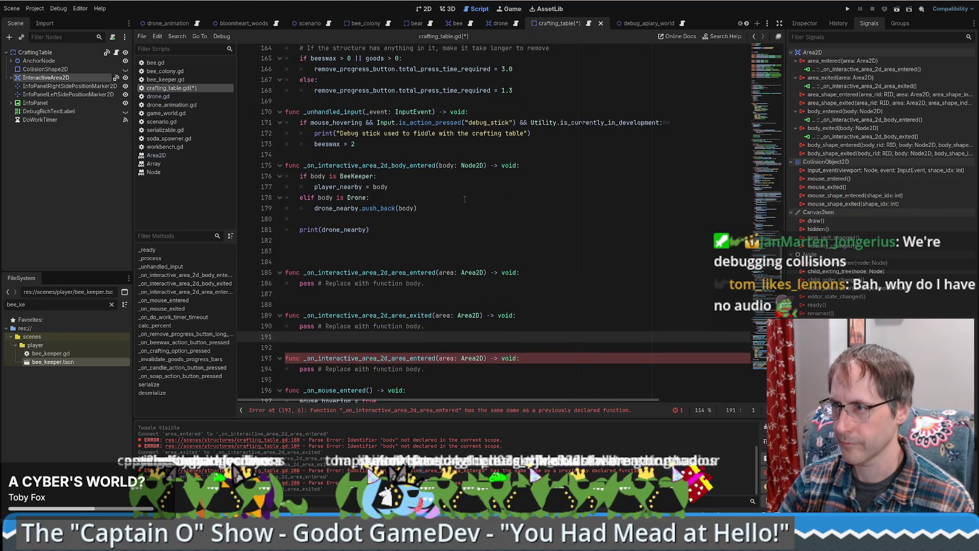
pyautogui.hotkey('ctrl', 'z')
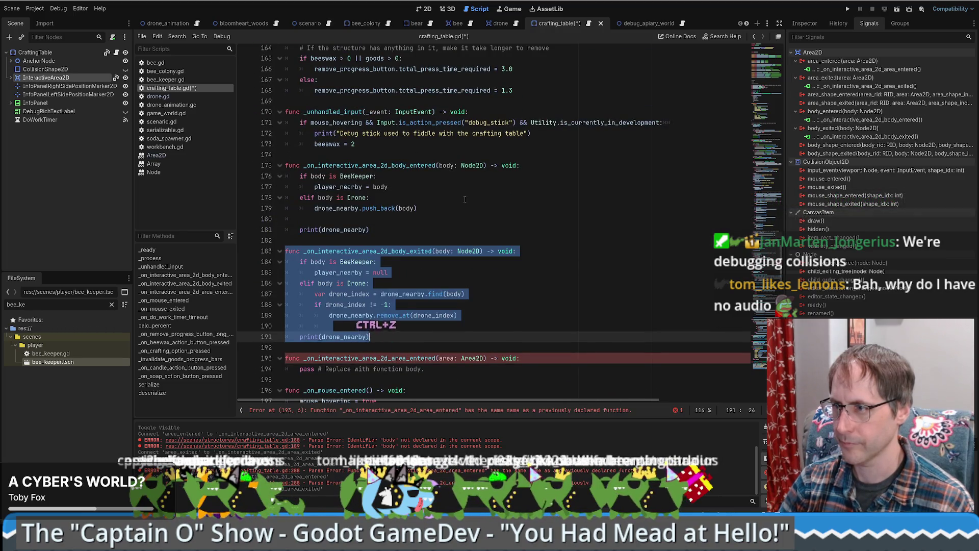
# Step: Paste the area handlers after body_exited and move the drone-tracking lines into the area-entered handler
pyautogui.click(417, 216)
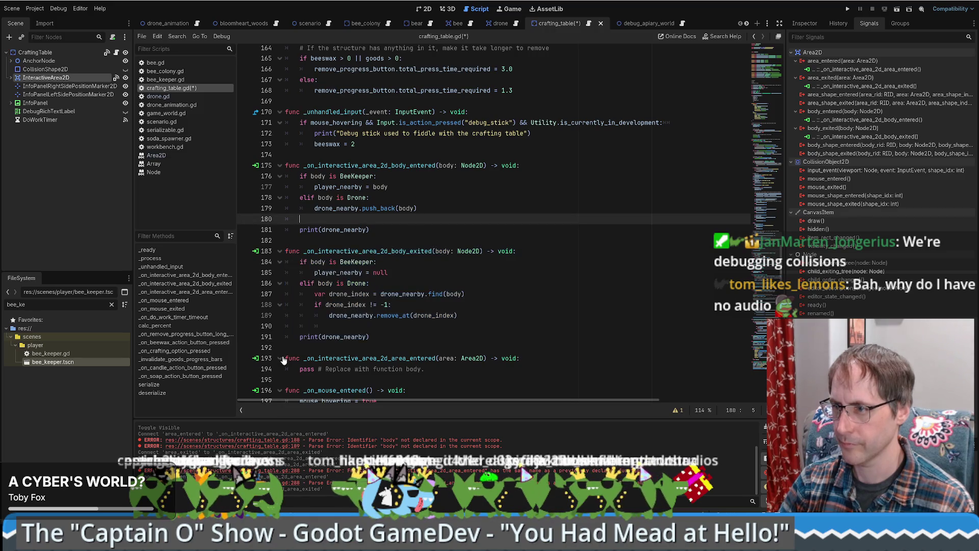
pyautogui.click(408, 348)
pyautogui.hotkey('ctrl', 'v')
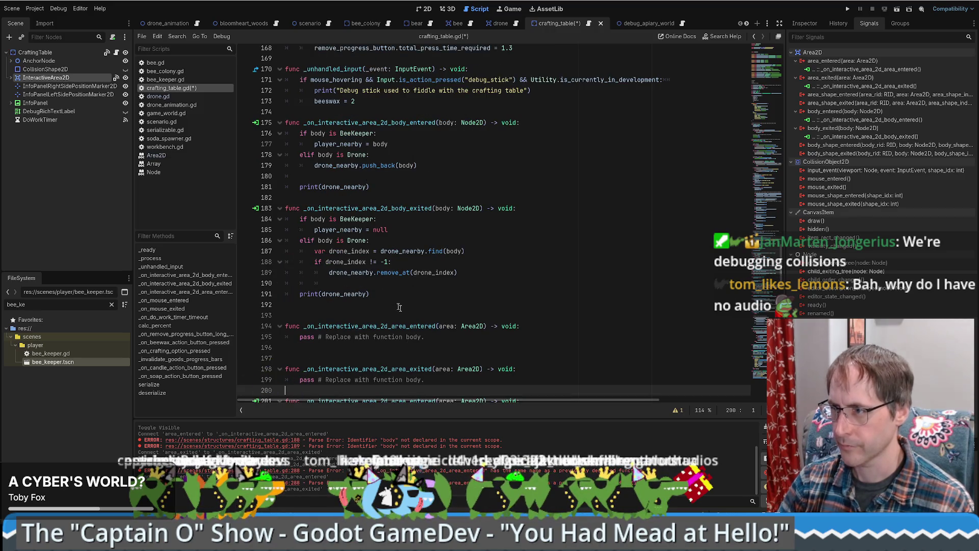
pyautogui.moveTo(309, 154)
pyautogui.mouseDown()
pyautogui.moveTo(357, 168)
pyautogui.moveTo(371, 188)
pyautogui.mouseUp()
pyautogui.hotkey('ctrl', 'x')
pyautogui.press('BackSpace')
pyautogui.press('BackSpace')
pyautogui.press('BackSpace')
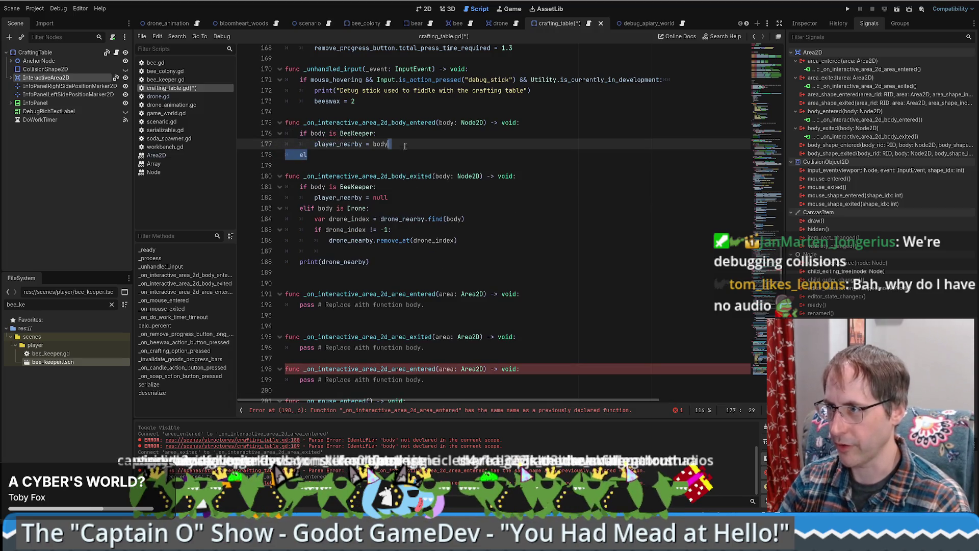
pyautogui.click(558, 294)
pyautogui.hotkey('shift', 'Up')
pyautogui.press('Return')
pyautogui.hotkey('ctrl', 'v')
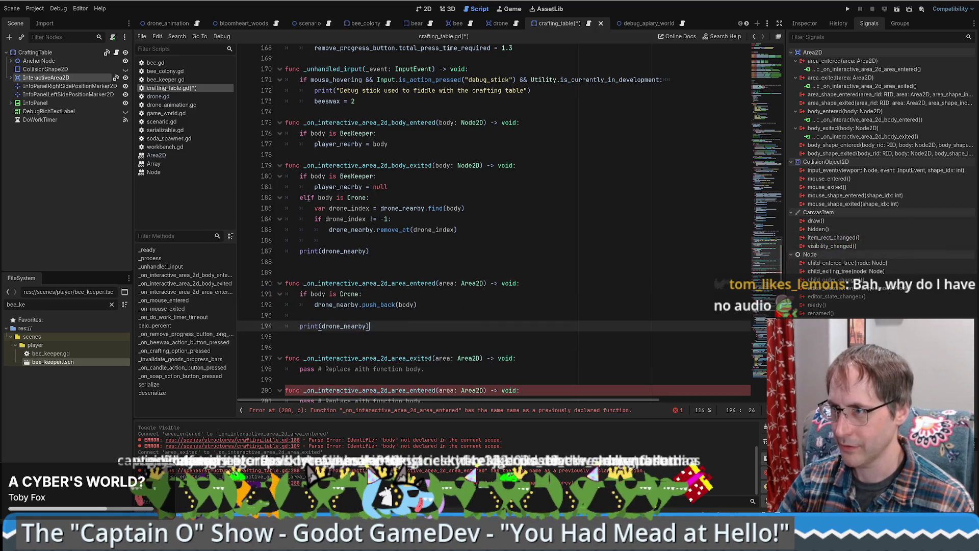
# Step: Delete the drone block from body-exited and paste the drone-removal code into the area-exited handler
pyautogui.moveTo(308, 199)
pyautogui.mouseDown()
pyautogui.moveTo(461, 230)
pyautogui.moveTo(475, 249)
pyautogui.mouseUp()
pyautogui.press('BackSpace')
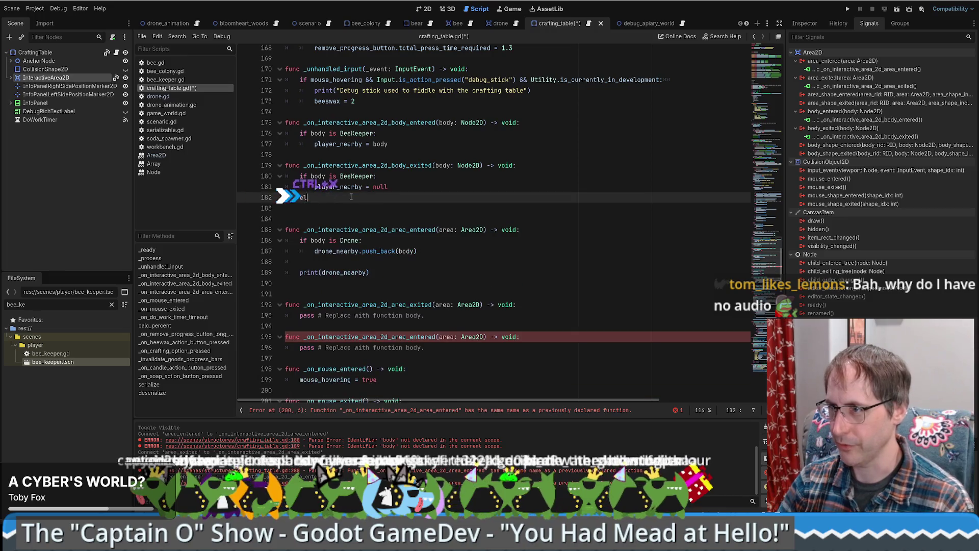
pyautogui.hotkey('ctrl', 'BackSpace')
pyautogui.press('BackSpace')
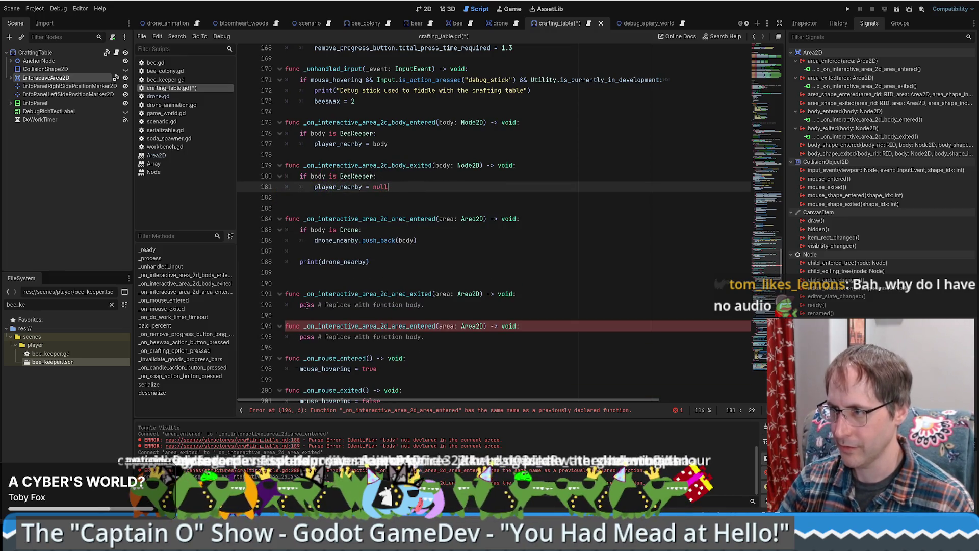
pyautogui.click(302, 305)
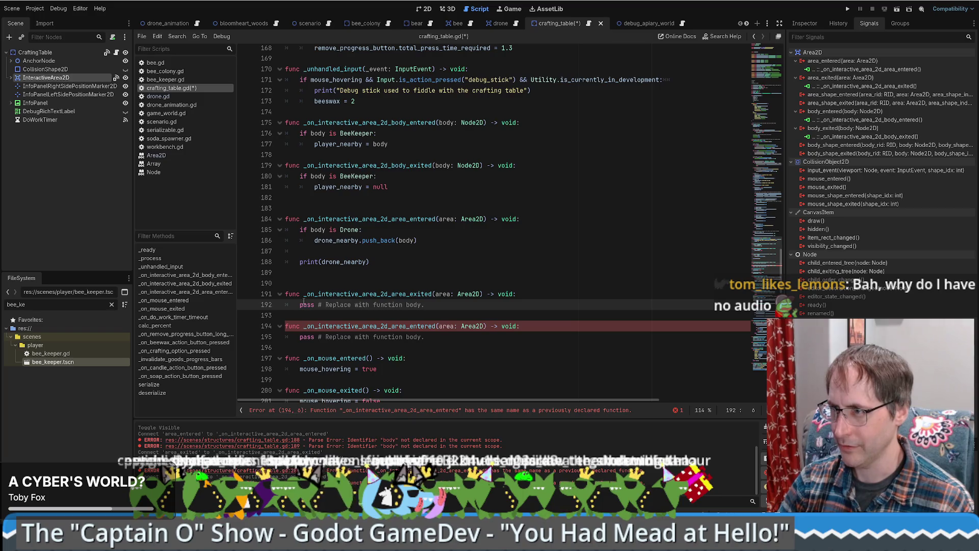
pyautogui.moveTo(303, 303); pyautogui.dragTo(493, 302)
pyautogui.moveTo(428, 305); pyautogui.dragTo(300, 305)
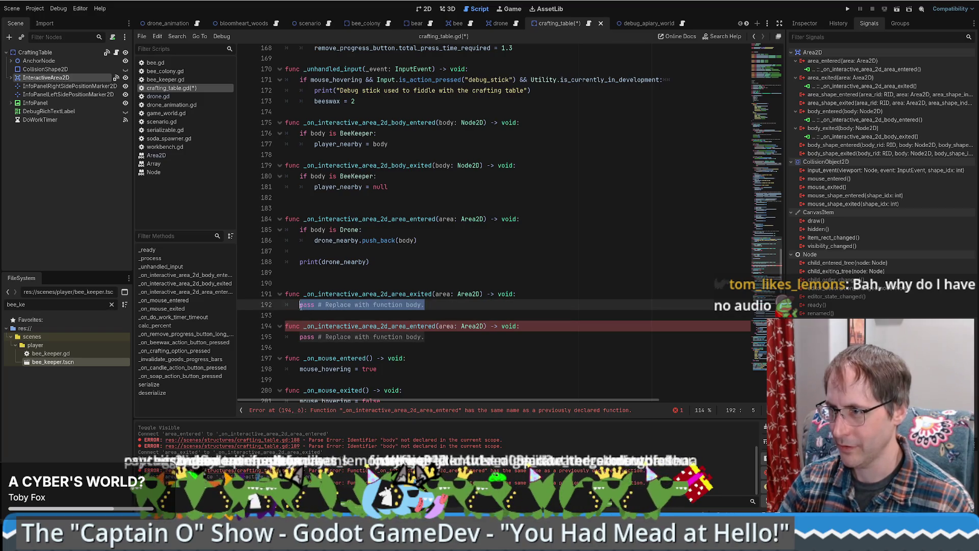
pyautogui.press('BackSpace')
pyautogui.hotkey('ctrl', 'v')
# Step: Delete the duplicate area-entered function and the leftover blank line
pyautogui.scroll(-2, 367, 316)
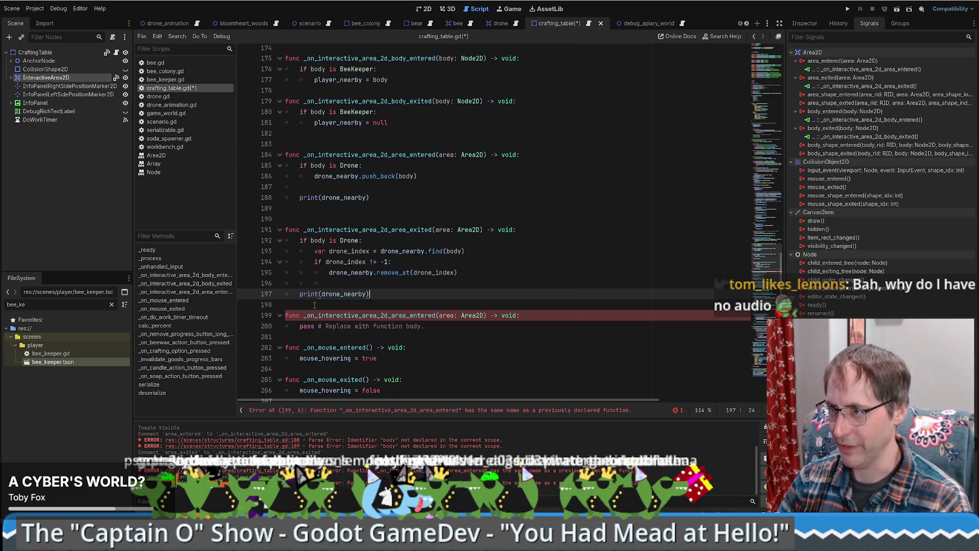
pyautogui.moveTo(430, 329); pyautogui.dragTo(285, 305)
pyautogui.press('BackSpace')
pyautogui.press('BackSpace')
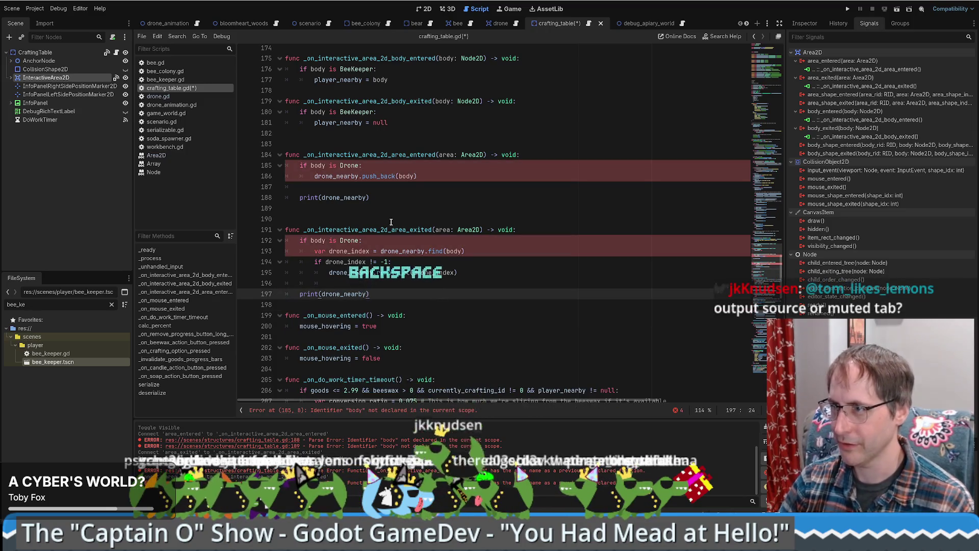
pyautogui.click(375, 203)
pyautogui.press('BackSpace')
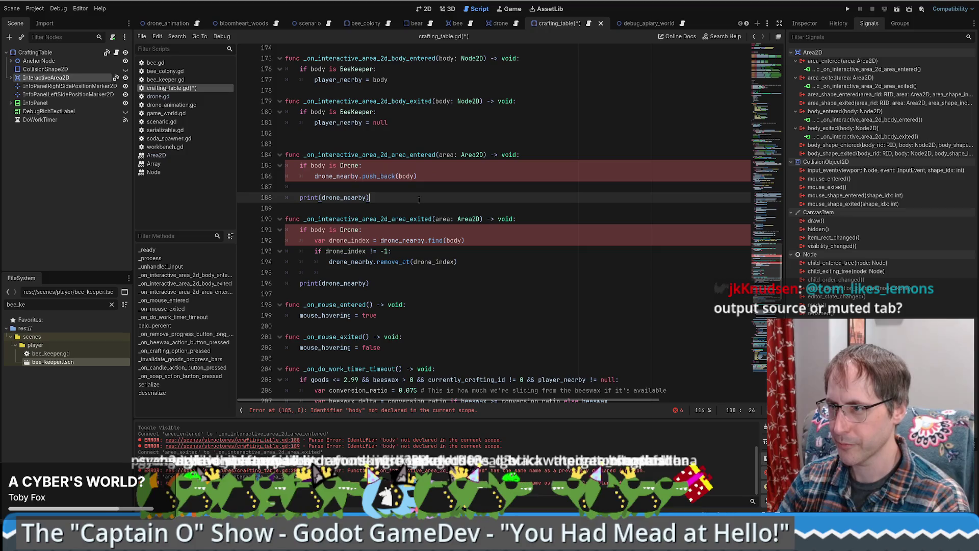
# Step: Replace body with area in the drone check, push_back and find calls of both handlers
pyautogui.click(440, 179)
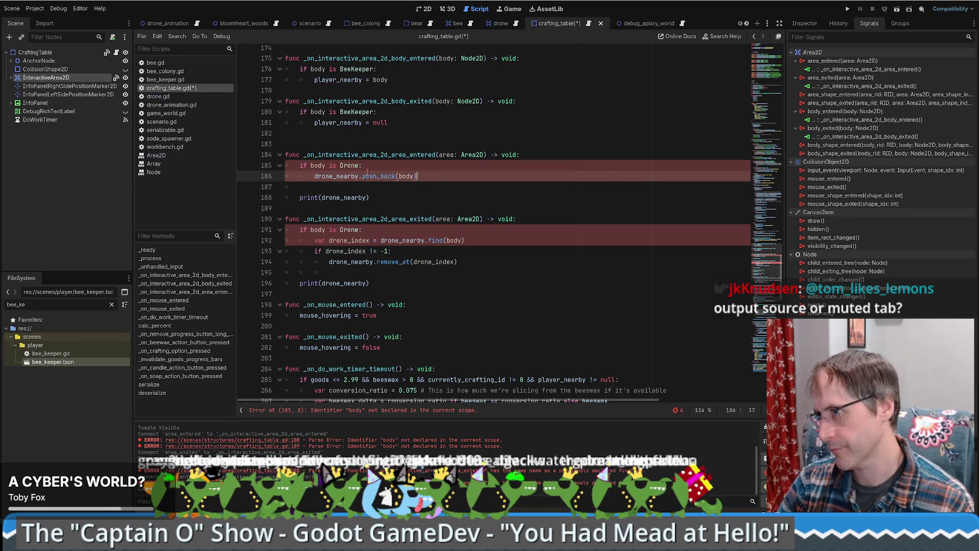
pyautogui.doubleClick(317, 165)
pyautogui.write('area')
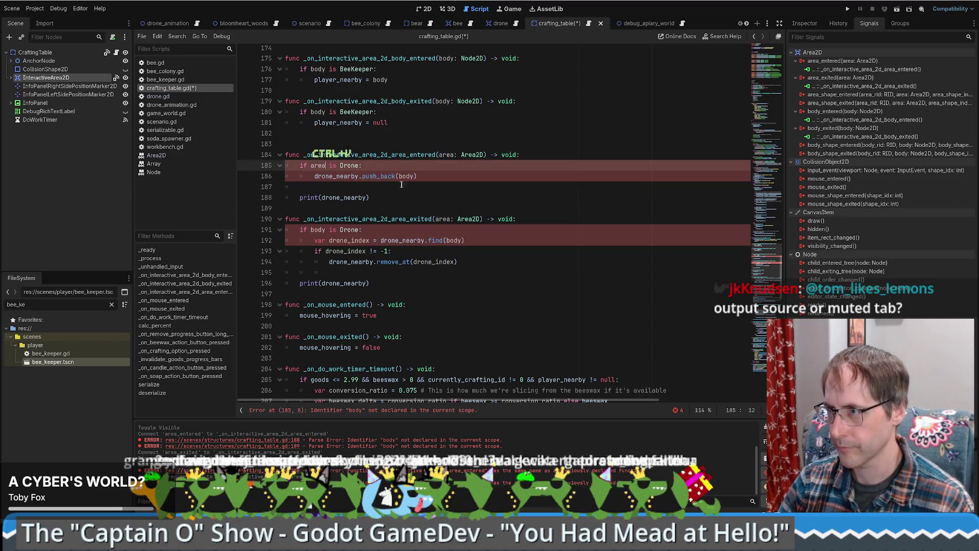
pyautogui.doubleClick(407, 176)
pyautogui.hotkey('ctrl', 'v')
pyautogui.doubleClick(443, 219)
pyautogui.hotkey('ctrl', 'v')
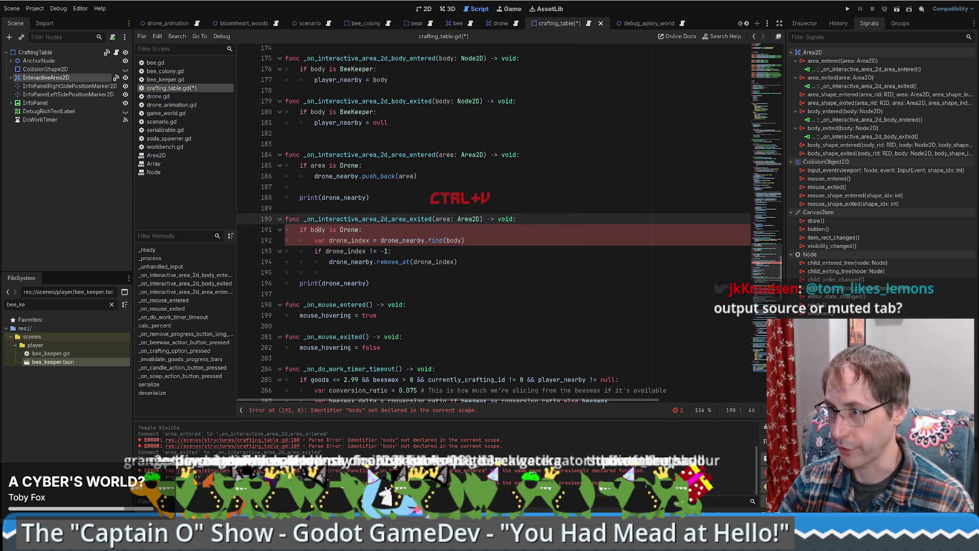
pyautogui.doubleClick(317, 230)
pyautogui.hotkey('ctrl', 'v')
pyautogui.doubleClick(454, 240)
pyautogui.hotkey('ctrl', 'v')
# Step: Remove the blank line before the print statement and save crafting_table.gd
pyautogui.click(435, 200)
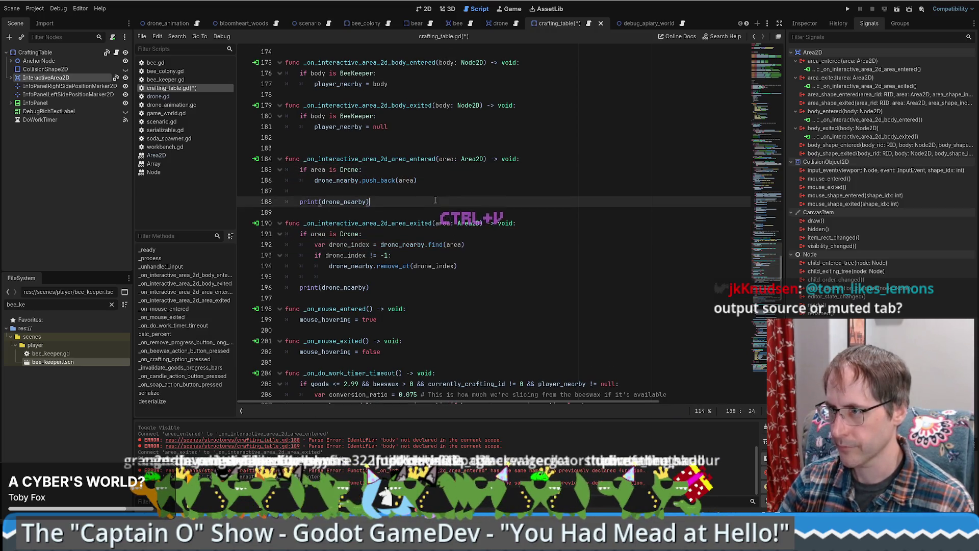
pyautogui.click(446, 189)
pyautogui.press('BackSpace')
pyautogui.press('BackSpace')
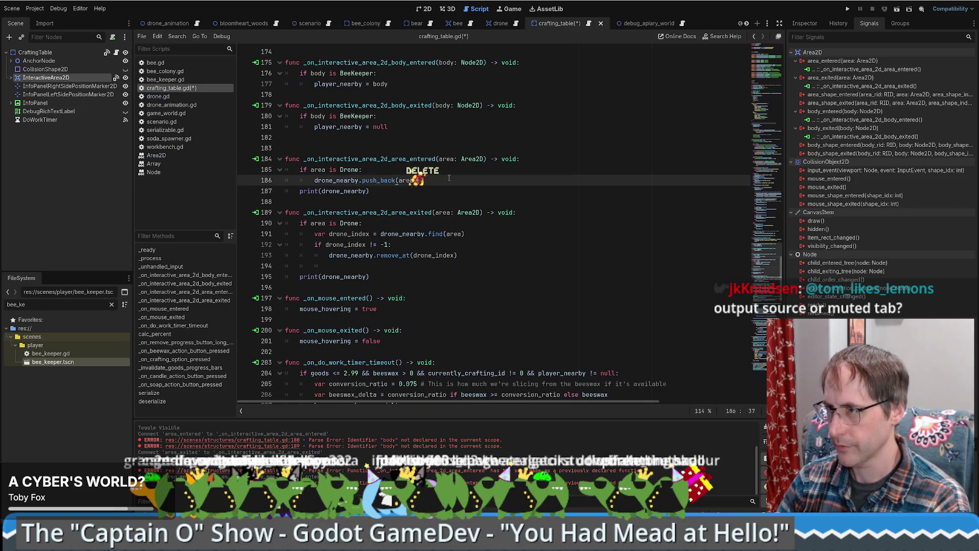
pyautogui.hotkey('ctrl', 's')
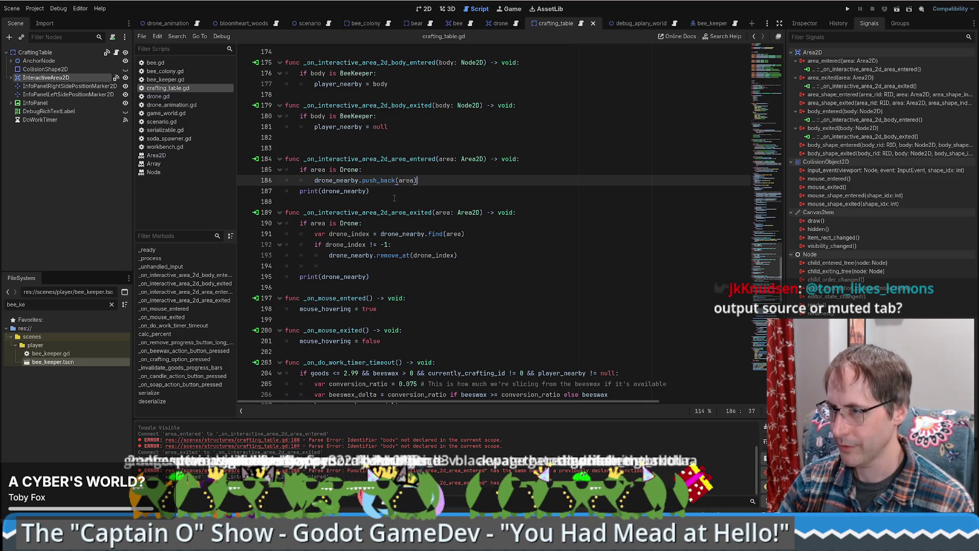
pyautogui.click(370, 146)
# Step: Run the game, start a New Game, place a $200 crafting table, walk right, then close the game
pyautogui.press('F5')
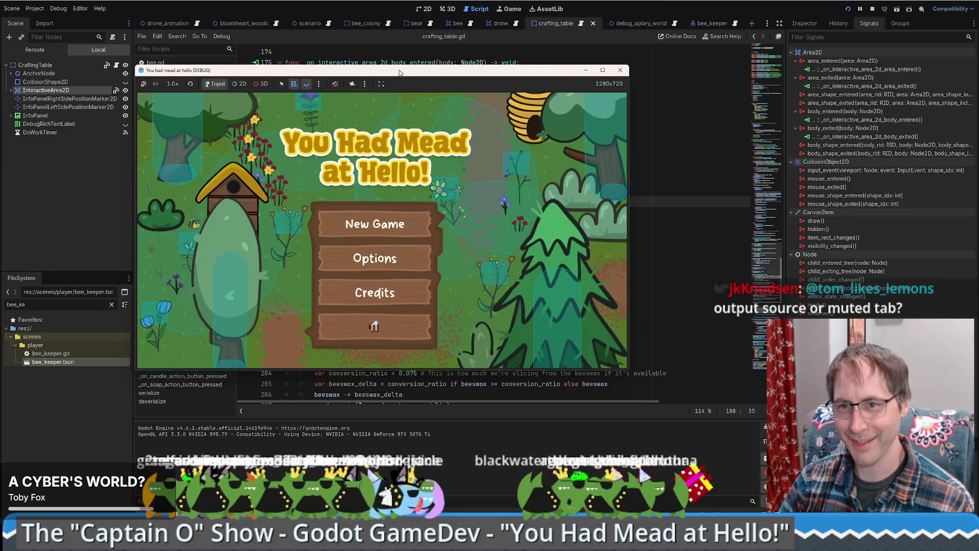
pyautogui.moveTo(400, 72); pyautogui.dragTo(356, 64)
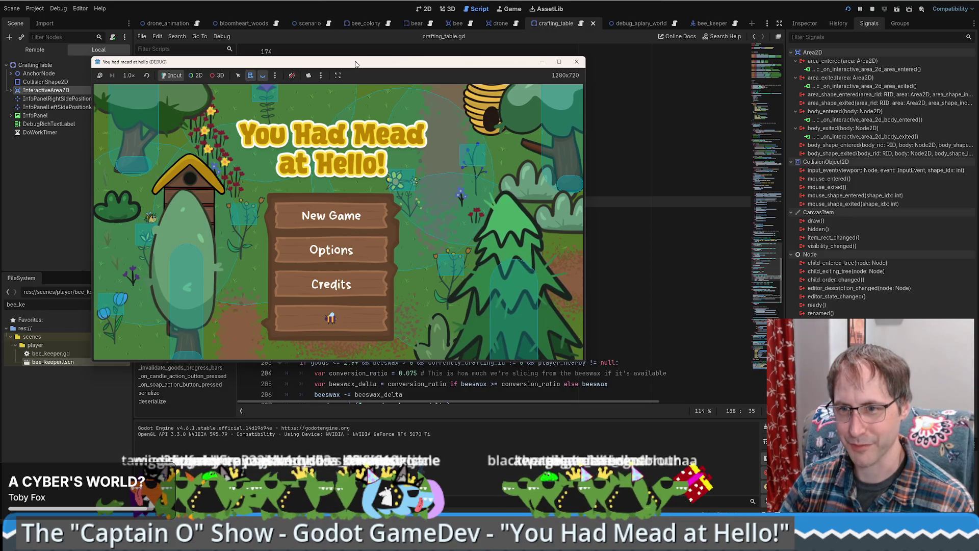
pyautogui.click(331, 318)
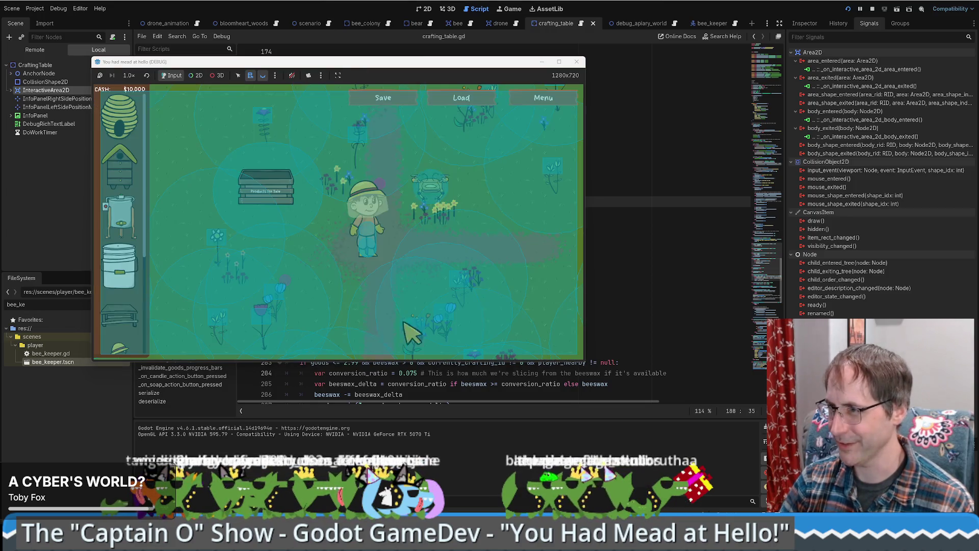
pyautogui.click(119, 316)
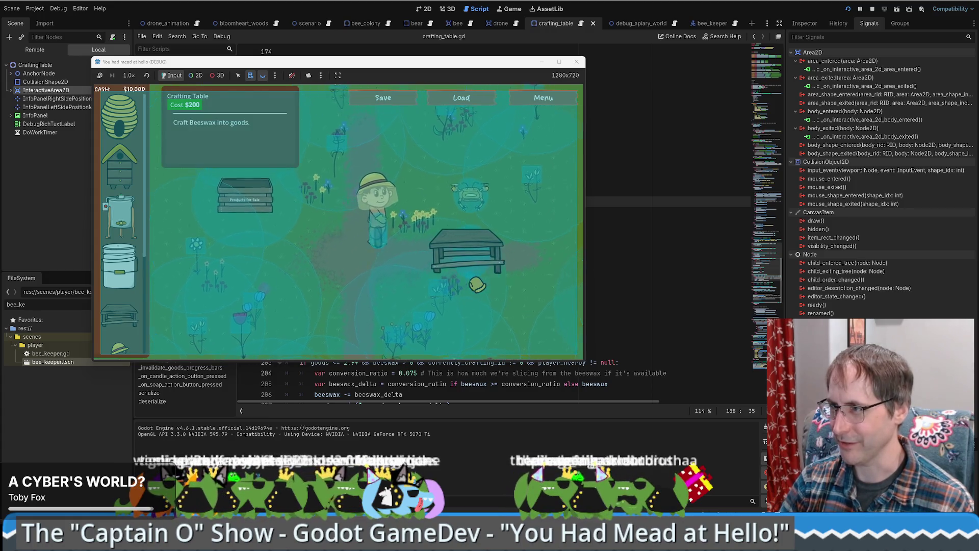
pyautogui.click(525, 250)
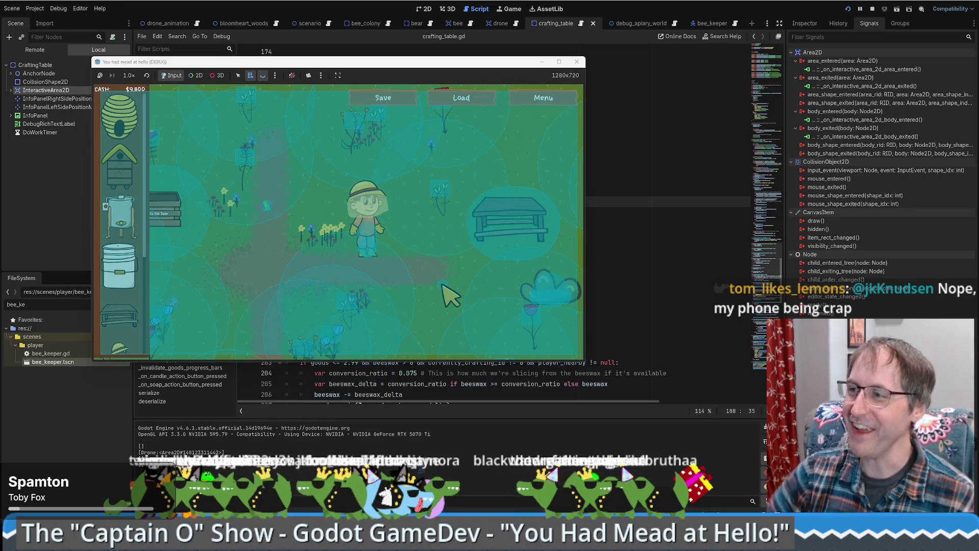
pyautogui.press('d')
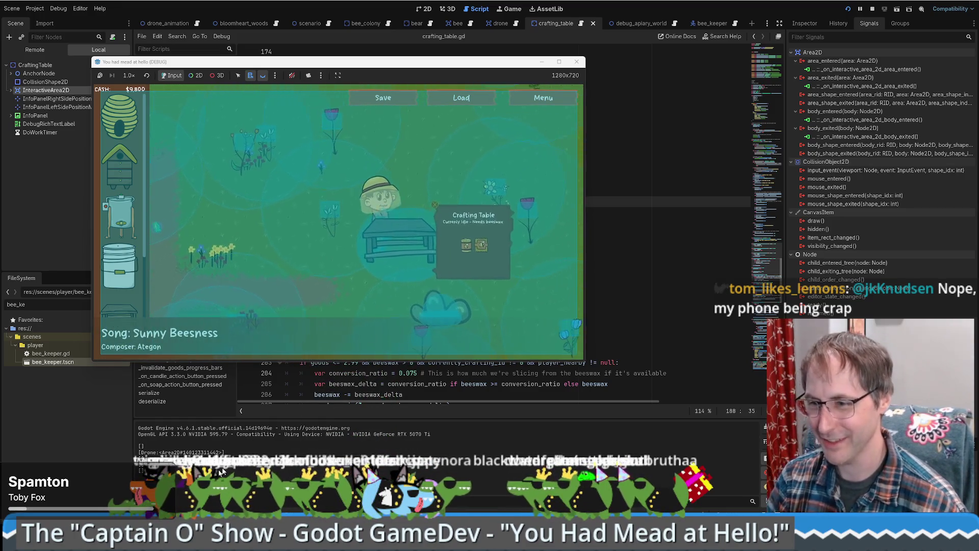
pyautogui.press('F8')
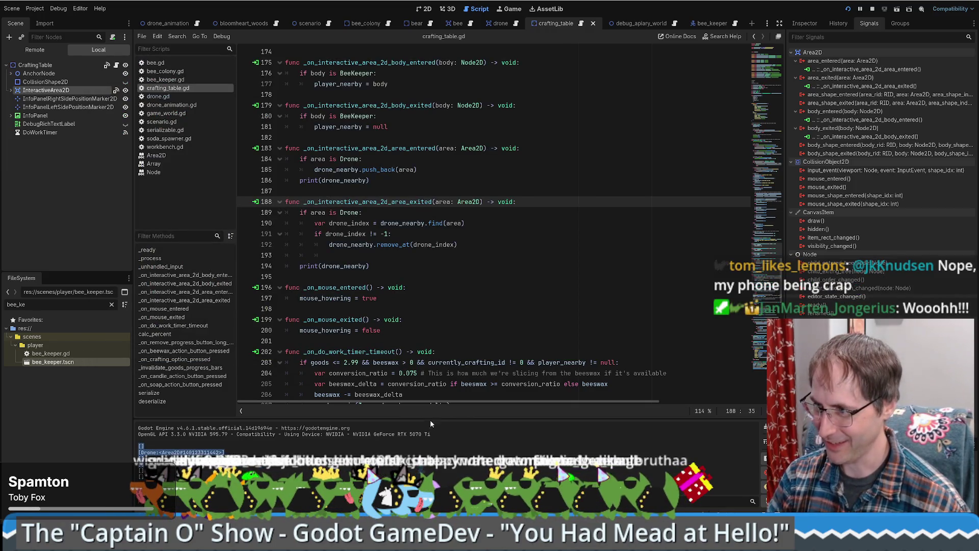
# Step: Make the Output panel taller and select the printed empty drone_nearby lists to inspect them
pyautogui.moveTo(431, 417); pyautogui.dragTo(443, 374)
pyautogui.click(151, 431)
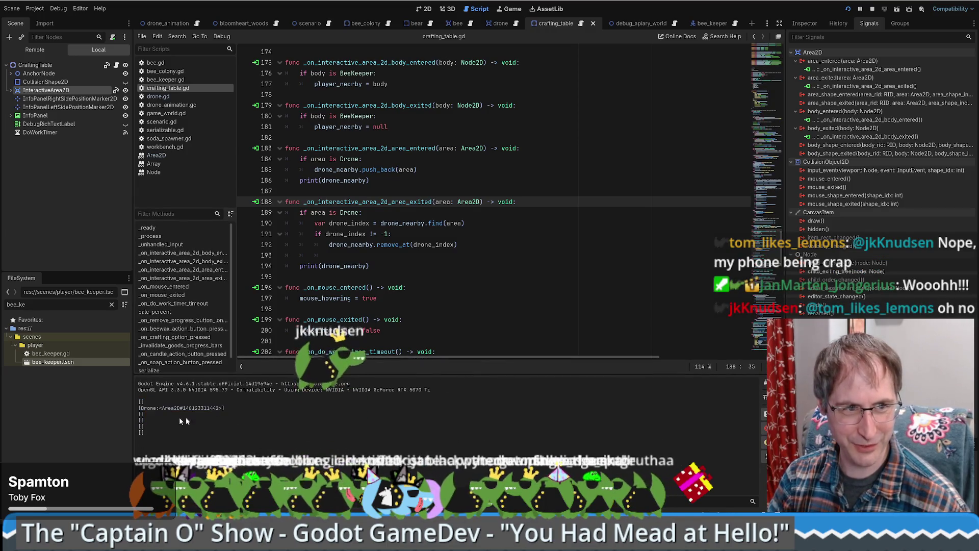
pyautogui.moveTo(138, 402); pyautogui.dragTo(146, 402)
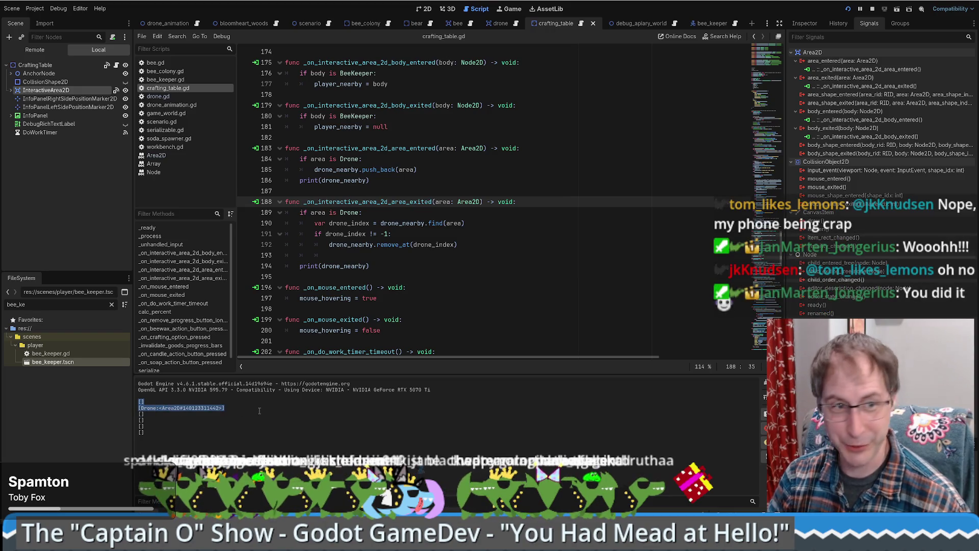
pyautogui.click(227, 424)
pyautogui.moveTo(139, 413); pyautogui.dragTo(243, 412)
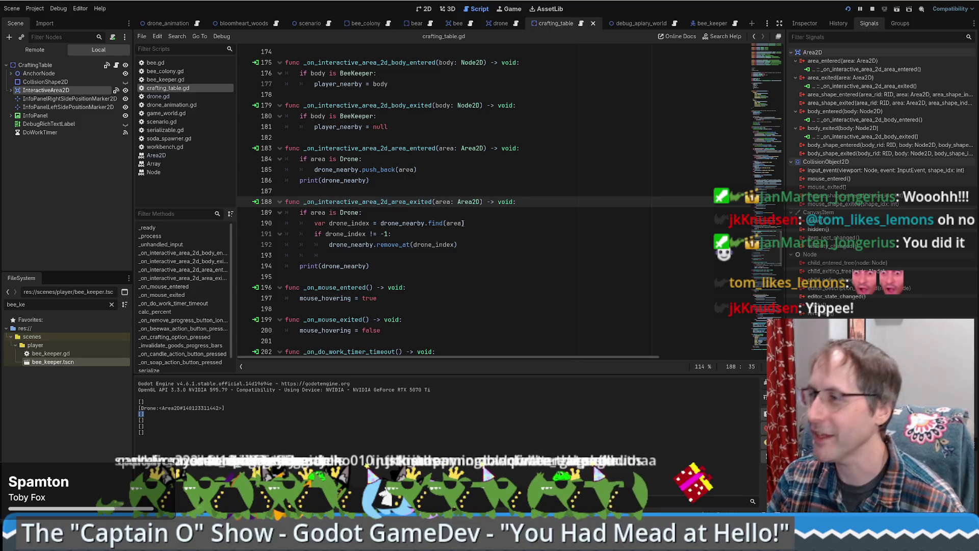
pyautogui.click(582, 158)
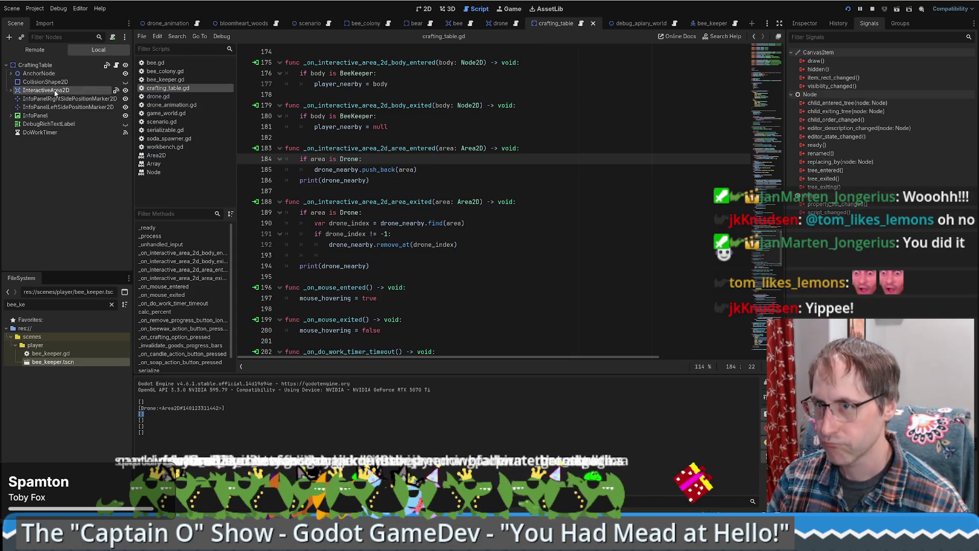
# Step: Inspect InteractiveArea2D, the drone scene and the CraftingTable node, then return to the exit handler's drone check
pyautogui.click(804, 22)
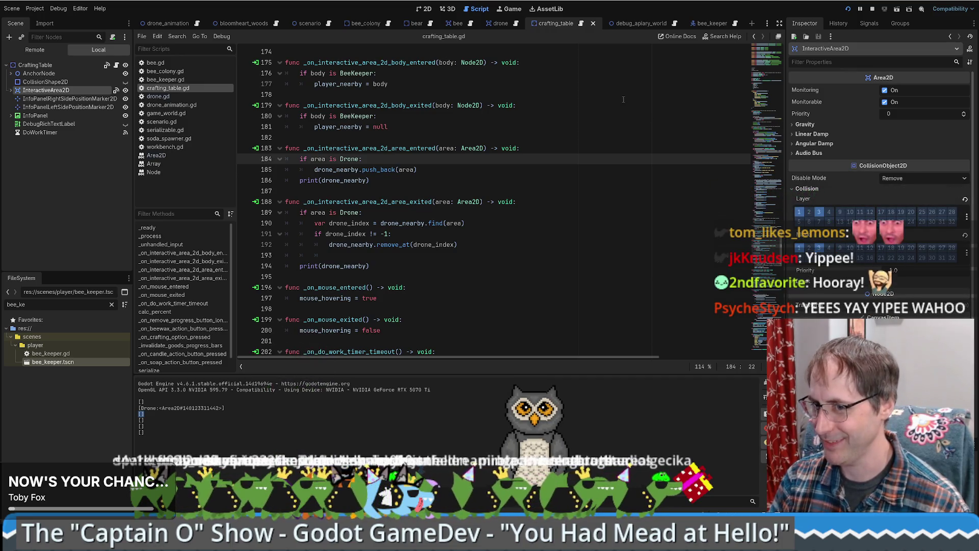
pyautogui.click(500, 23)
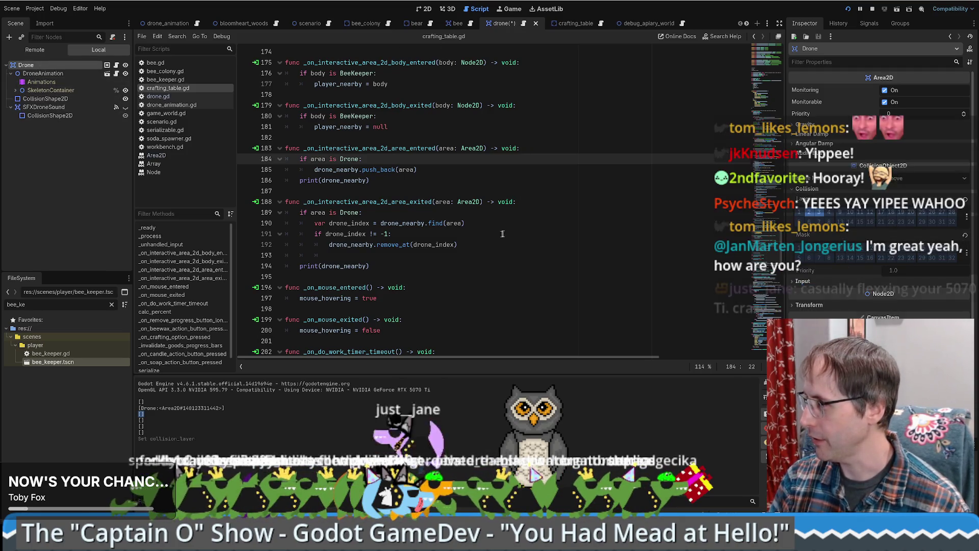
pyautogui.click(600, 234)
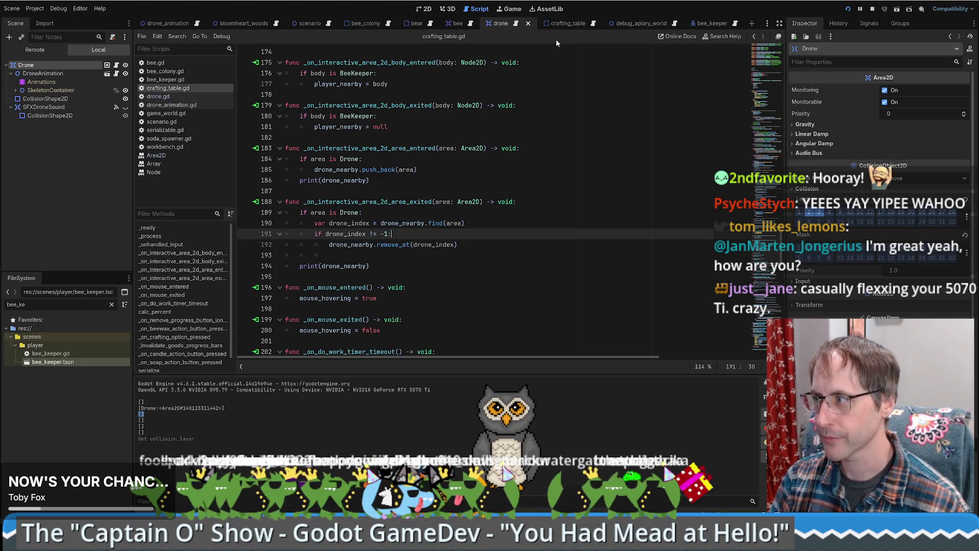
pyautogui.click(558, 26)
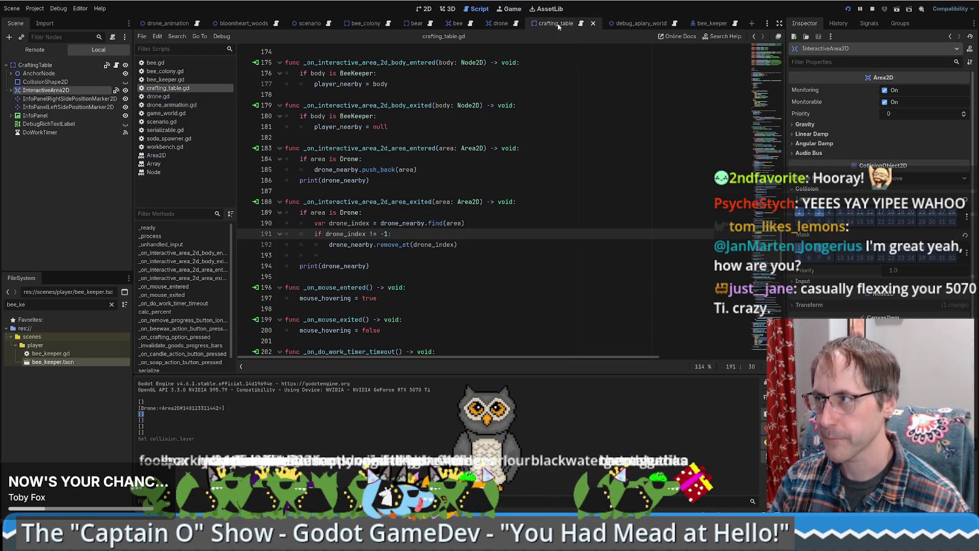
pyautogui.click(38, 67)
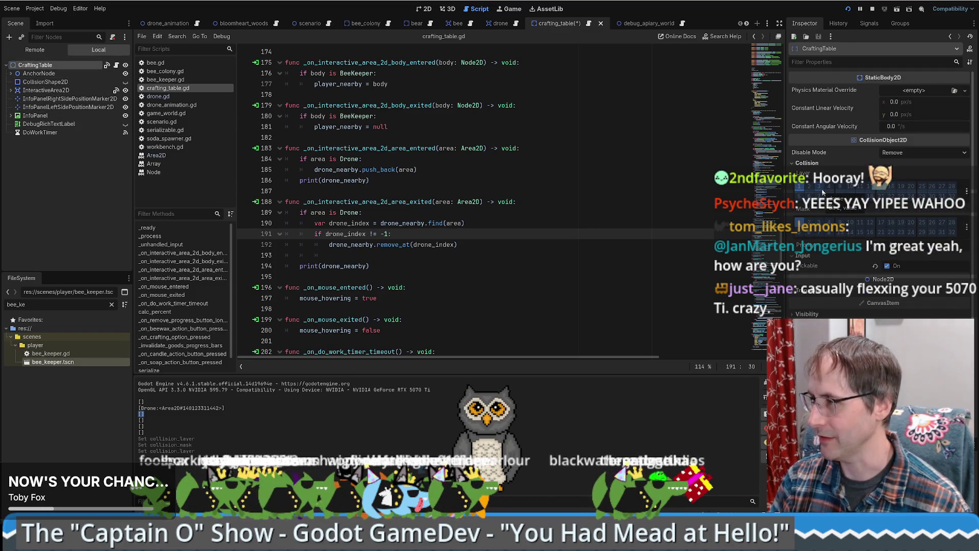
pyautogui.click(502, 139)
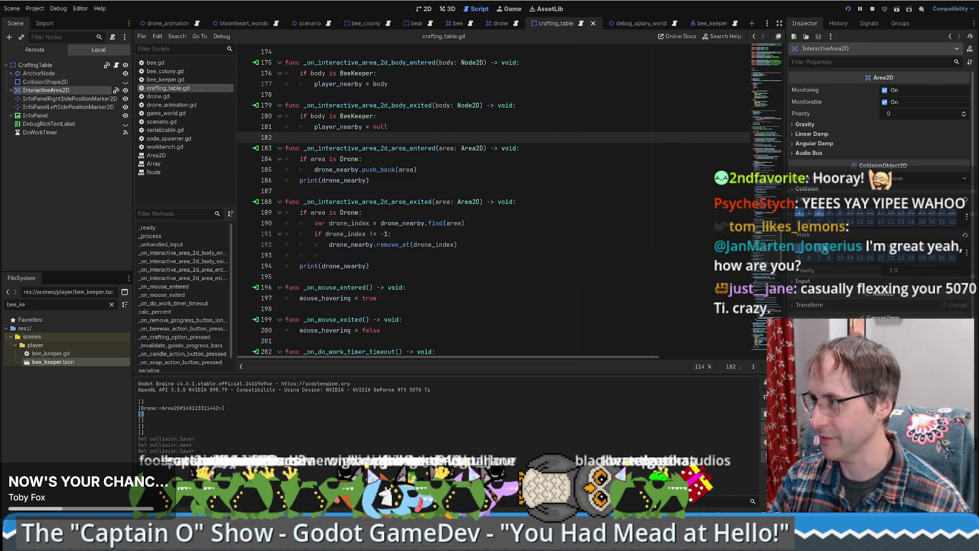
pyautogui.click(594, 216)
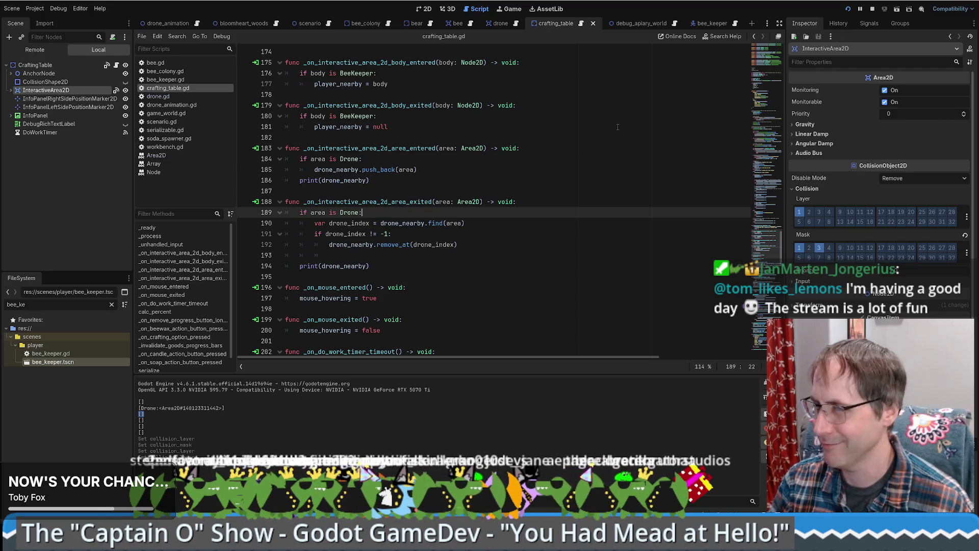
# Step: Run the project, start a New Game and drag two tables from the sidebar into the field
pyautogui.click(848, 9)
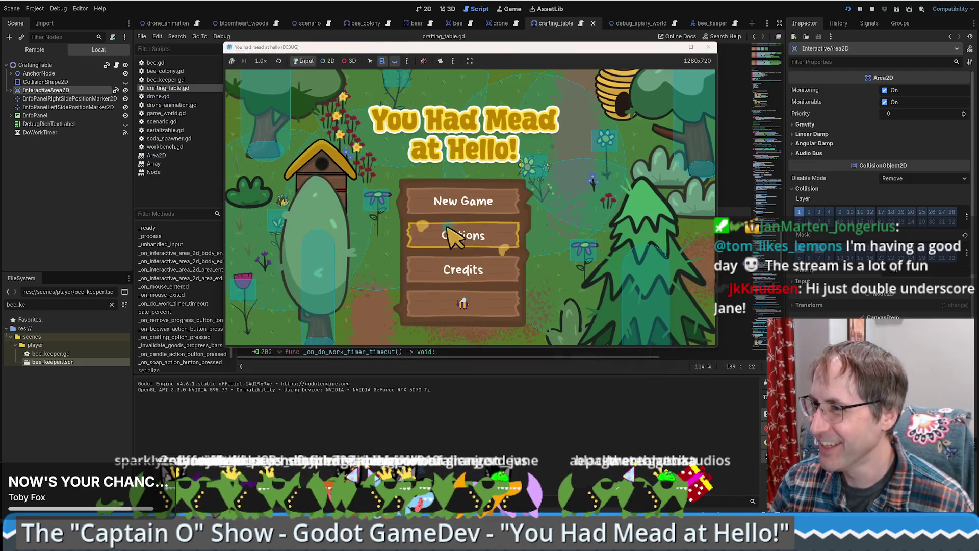
pyautogui.click(483, 296)
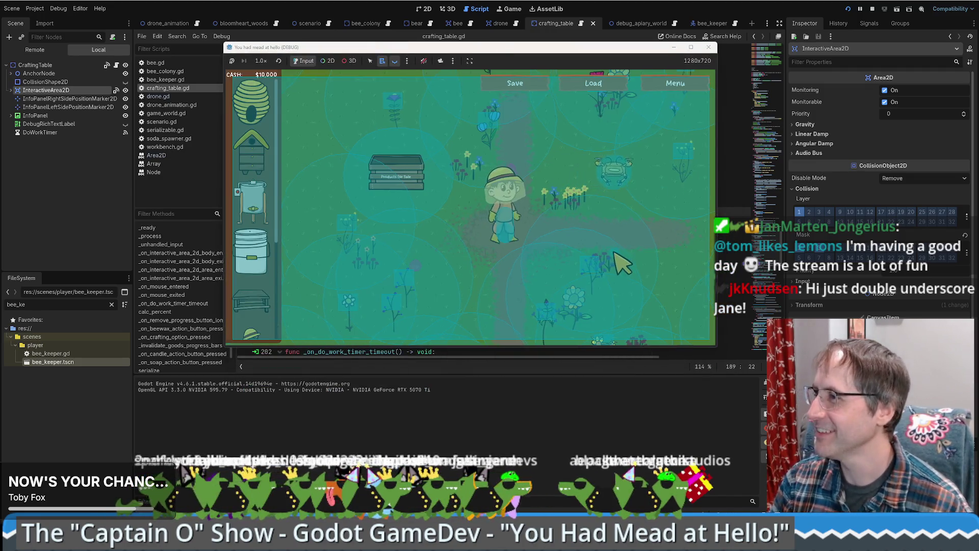
pyautogui.press('d')
pyautogui.press('d')
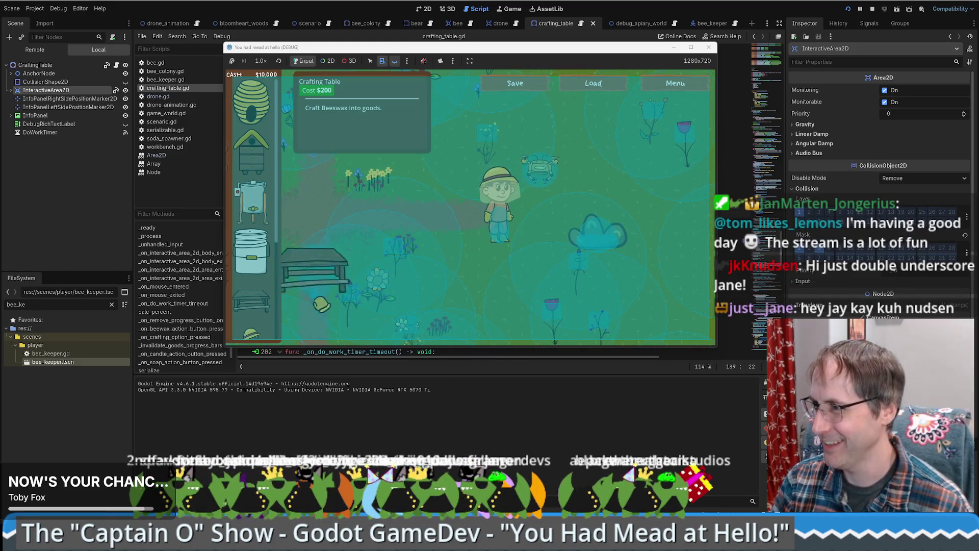
pyautogui.moveTo(250, 301); pyautogui.dragTo(663, 236)
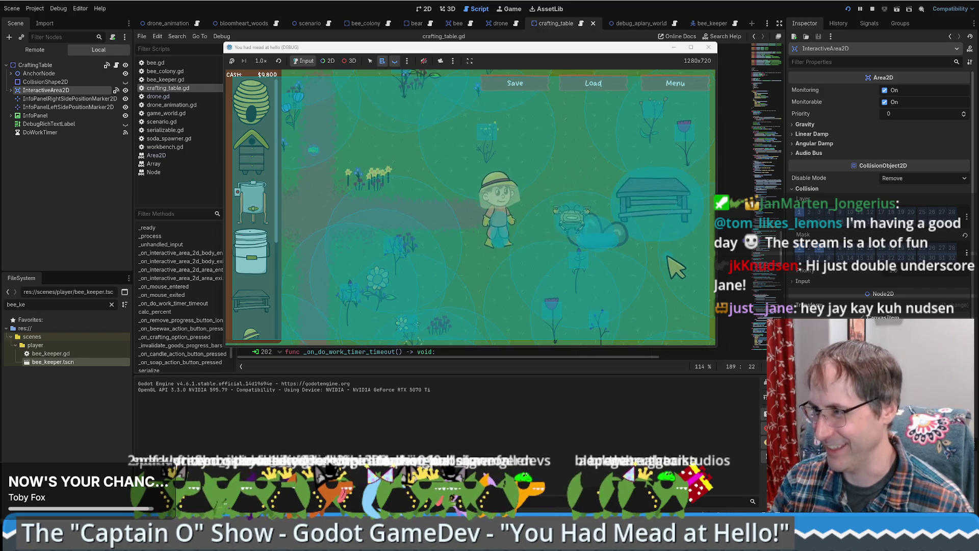
pyautogui.press('s')
pyautogui.press('d')
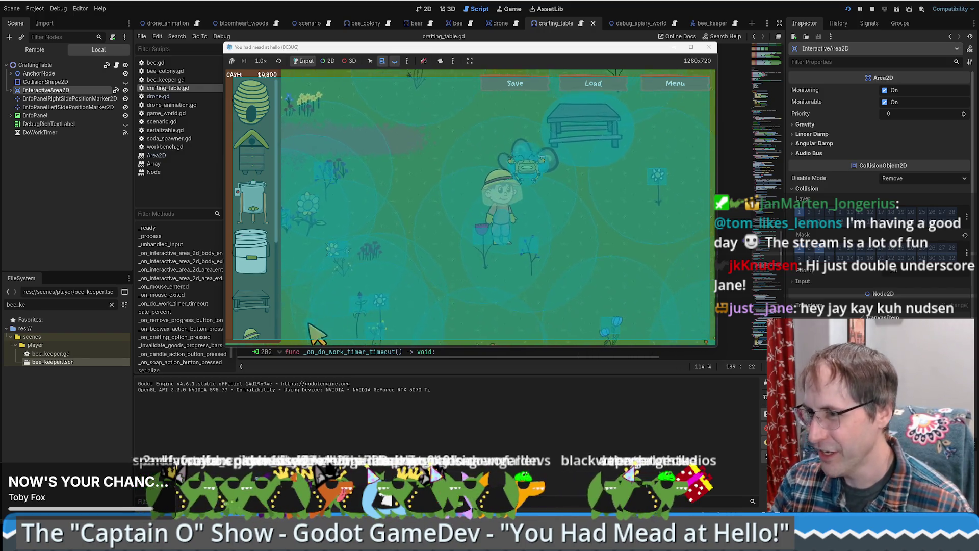
pyautogui.press('w')
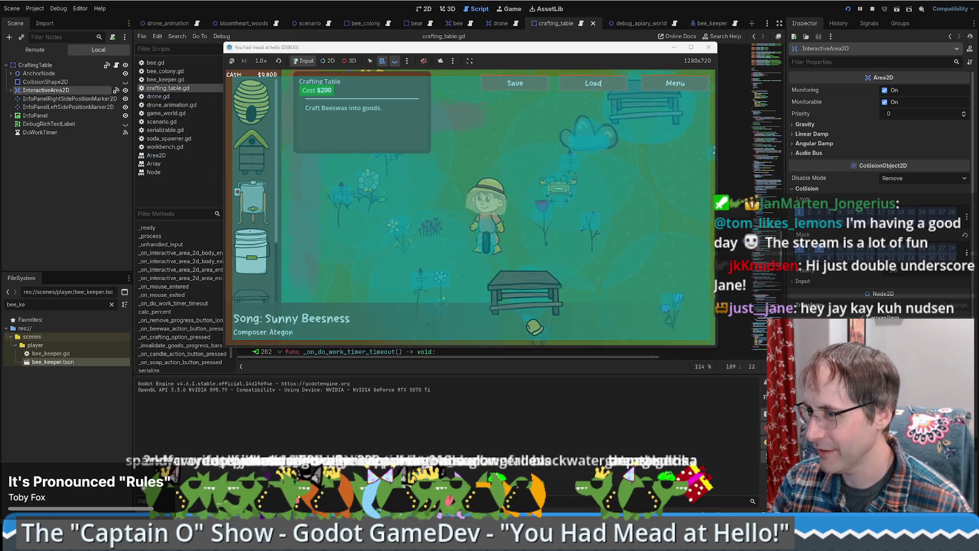
pyautogui.moveTo(251, 299)
pyautogui.mouseDown()
pyautogui.moveTo(498, 239)
pyautogui.moveTo(545, 283)
pyautogui.mouseUp()
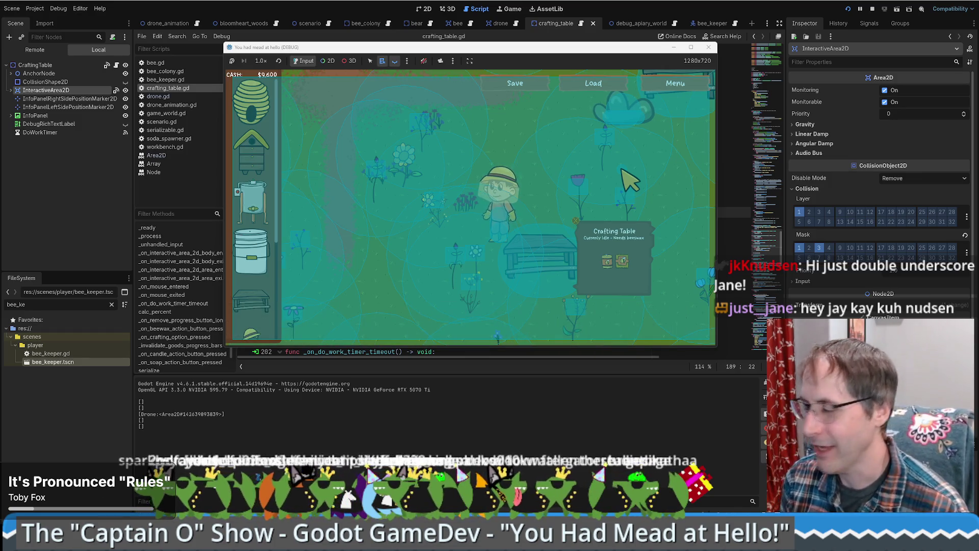
# Step: Walk the beekeeper up, down, left and right around the crafting table to trigger drone detection
pyautogui.press('w')
pyautogui.press('s')
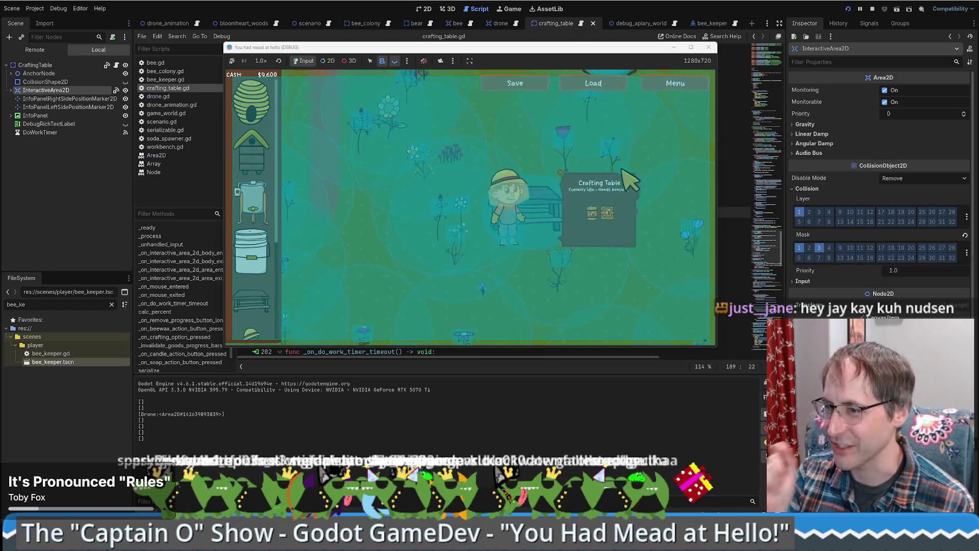
pyautogui.press('a')
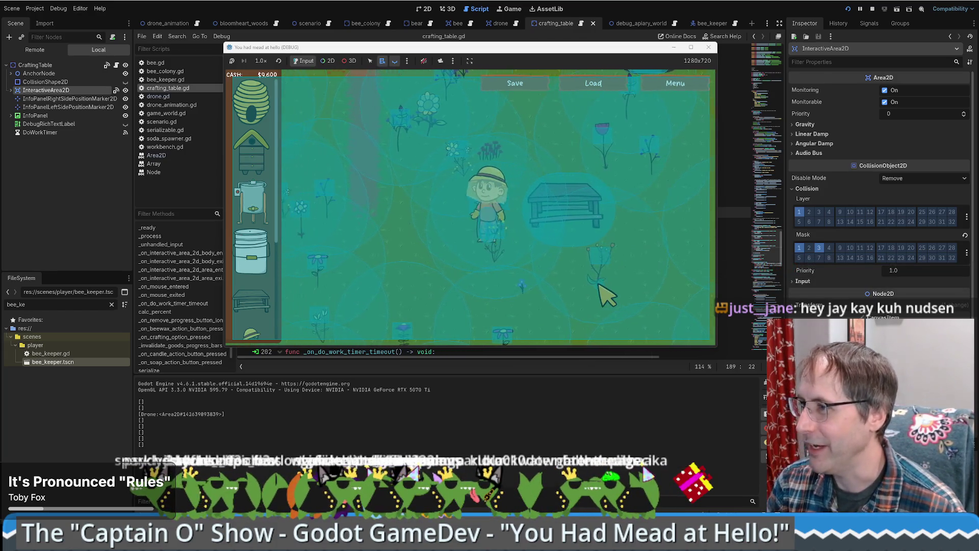
pyautogui.press('d')
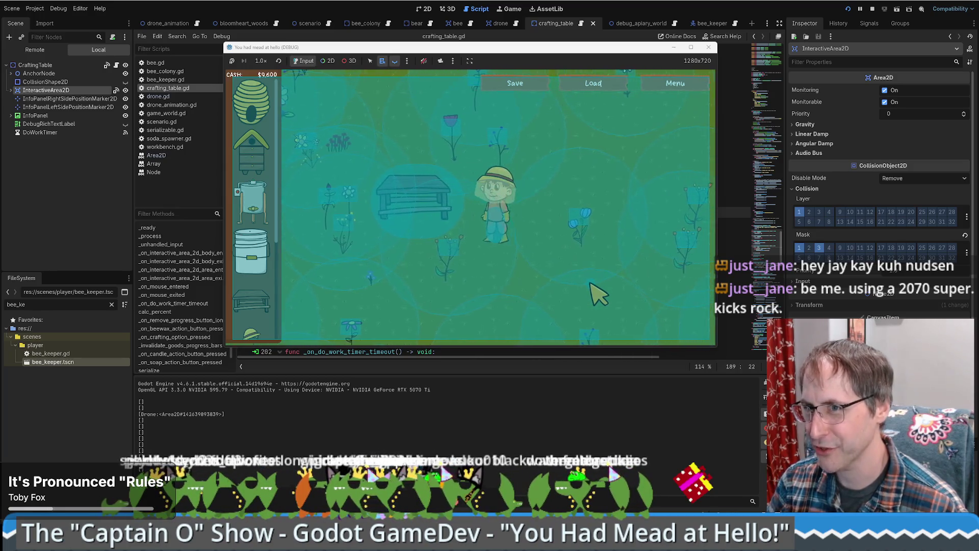
pyautogui.press('a')
pyautogui.press('w')
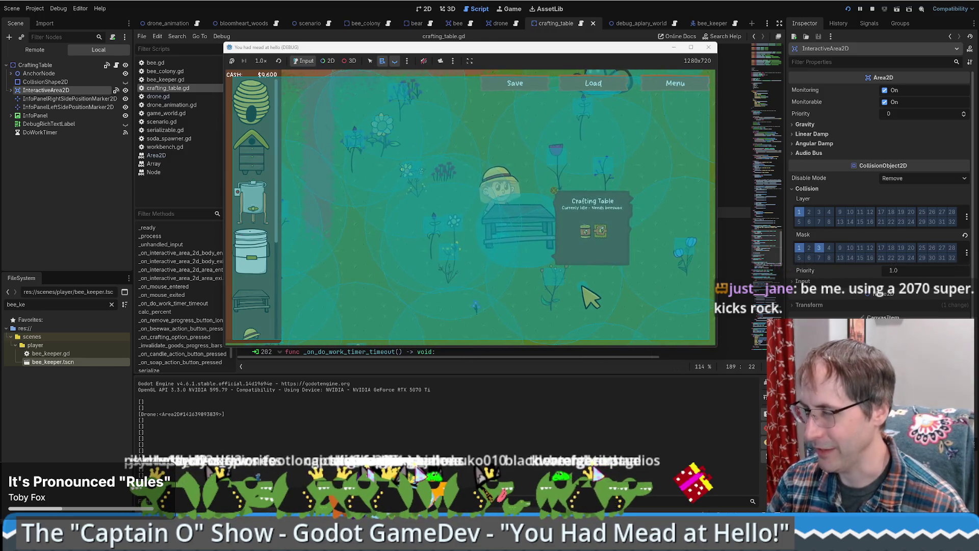
pyautogui.press('d')
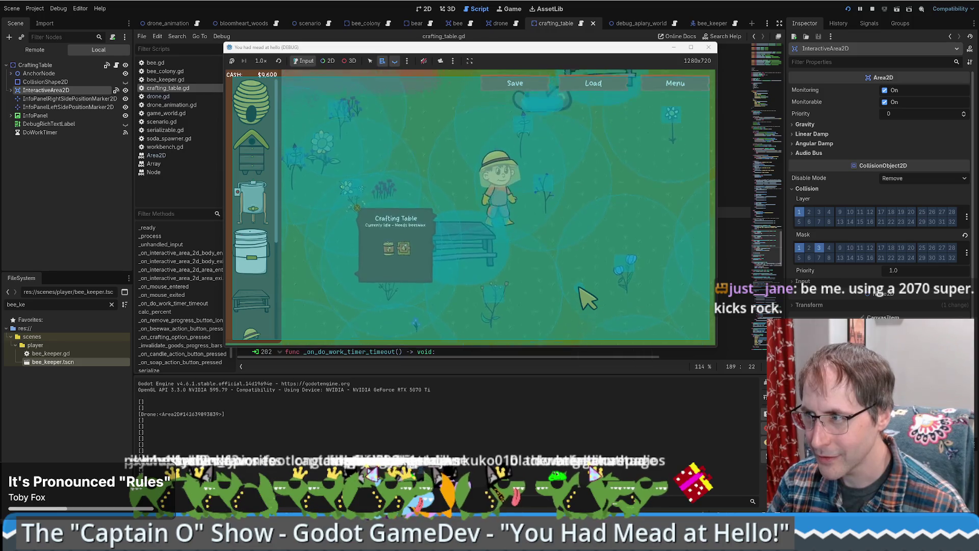
pyautogui.press('a')
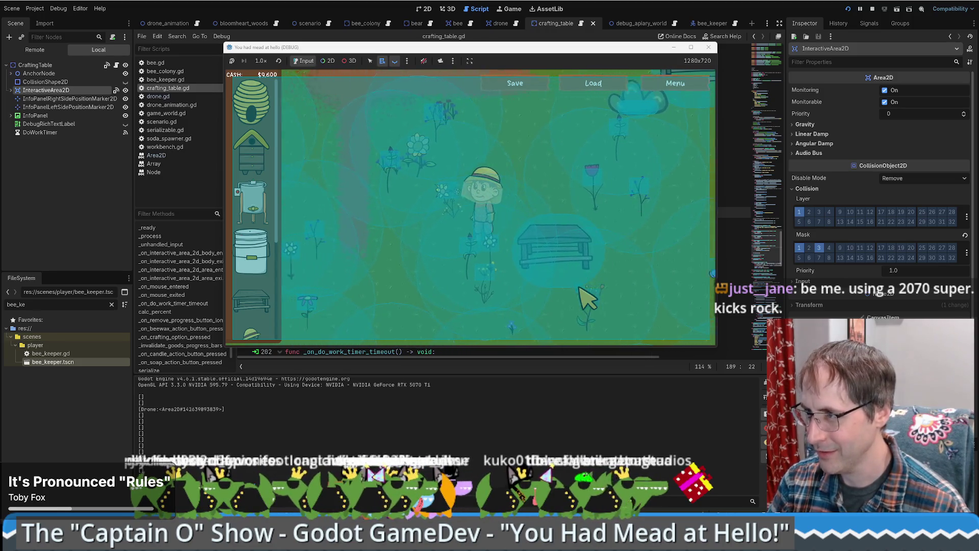
pyautogui.press('d')
pyautogui.press('s')
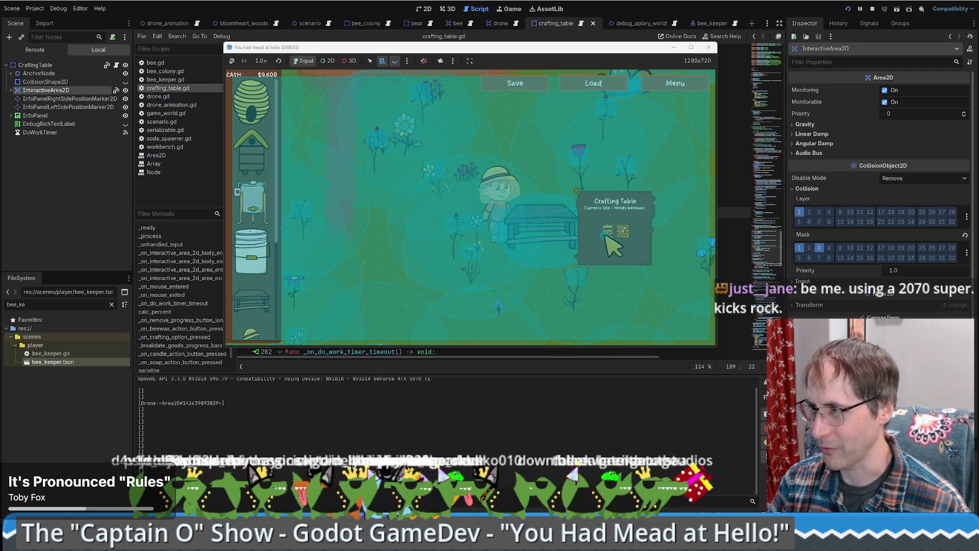
# Step: Stop the game, turn off Debug > Visible Collision Shapes, and relaunch the game to its title menu
pyautogui.click(706, 47)
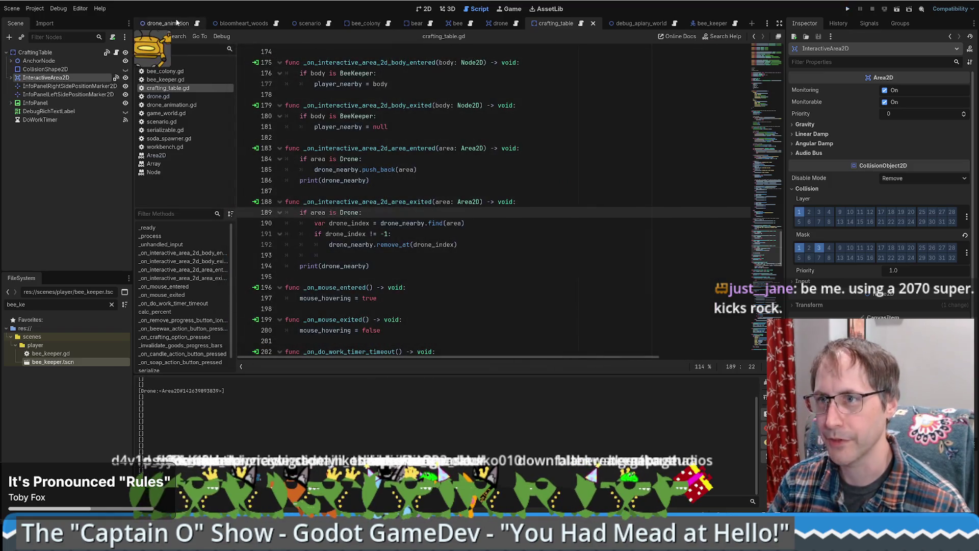
pyautogui.click(56, 9)
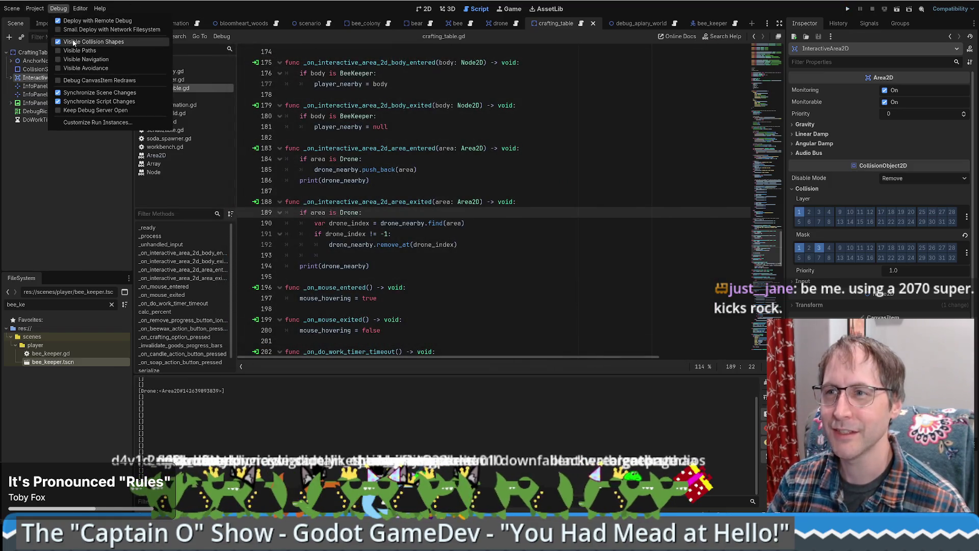
pyautogui.click(432, 219)
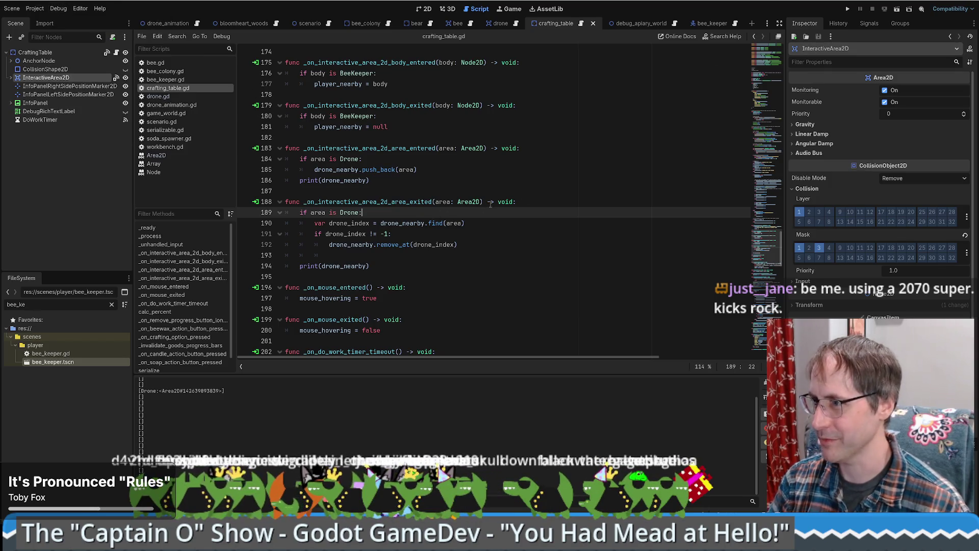
pyautogui.click(847, 10)
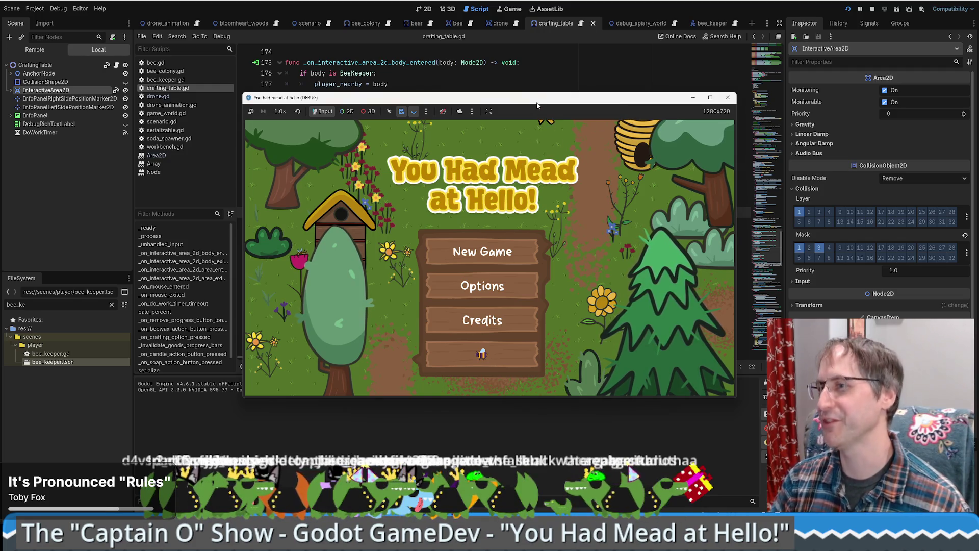
pyautogui.moveTo(537, 99); pyautogui.dragTo(421, 13)
pyautogui.click(620, 314)
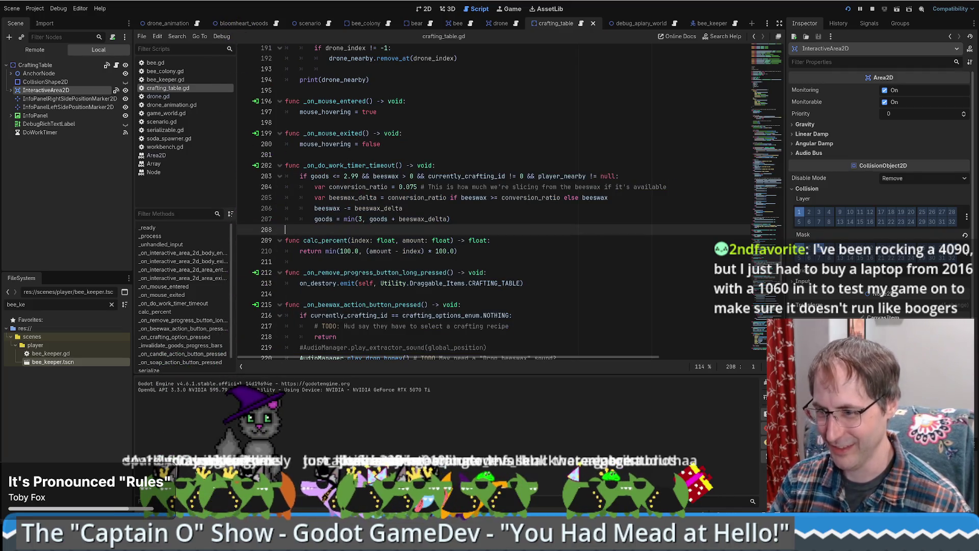
pyautogui.press('super+d')
pyautogui.press('super+d')
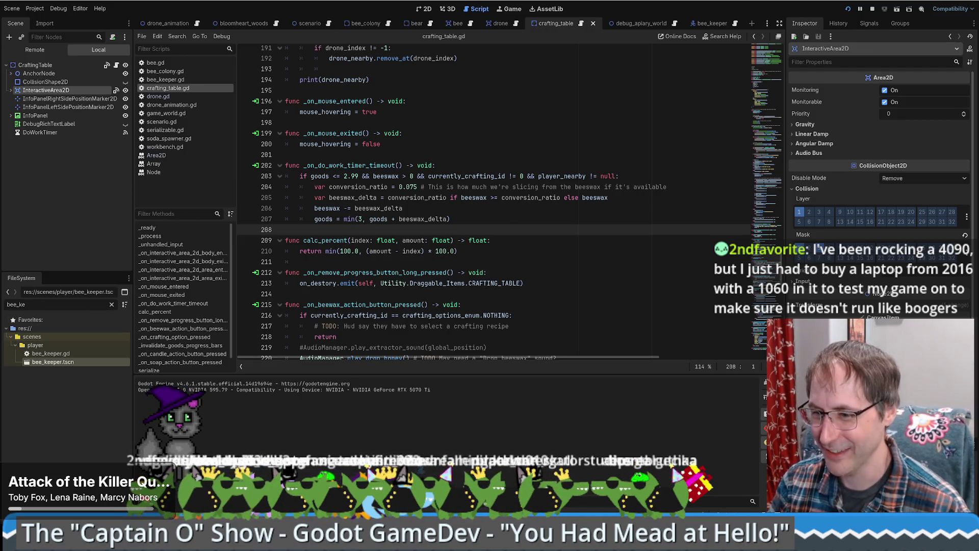
# Step: In a New Game, drag a crafting table into the field and open its status panel showing idle
pyautogui.moveTo(69, 543)
pyautogui.click(153, 490)
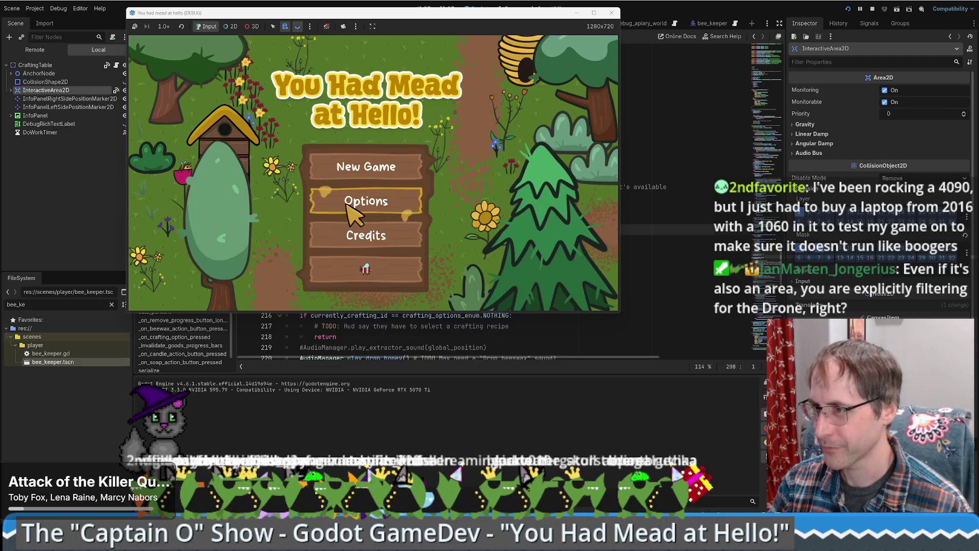
pyautogui.click(357, 259)
pyautogui.moveTo(154, 265); pyautogui.dragTo(371, 265)
pyautogui.click(375, 250)
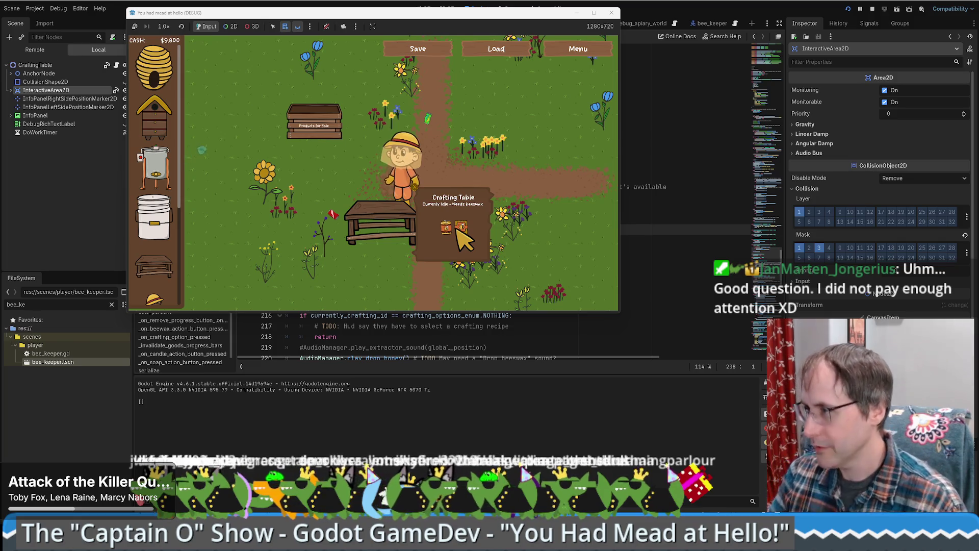
# Step: Stop the game and review the CraftingTable node's properties and the work timer's beeswax crafting code
pyautogui.click(611, 13)
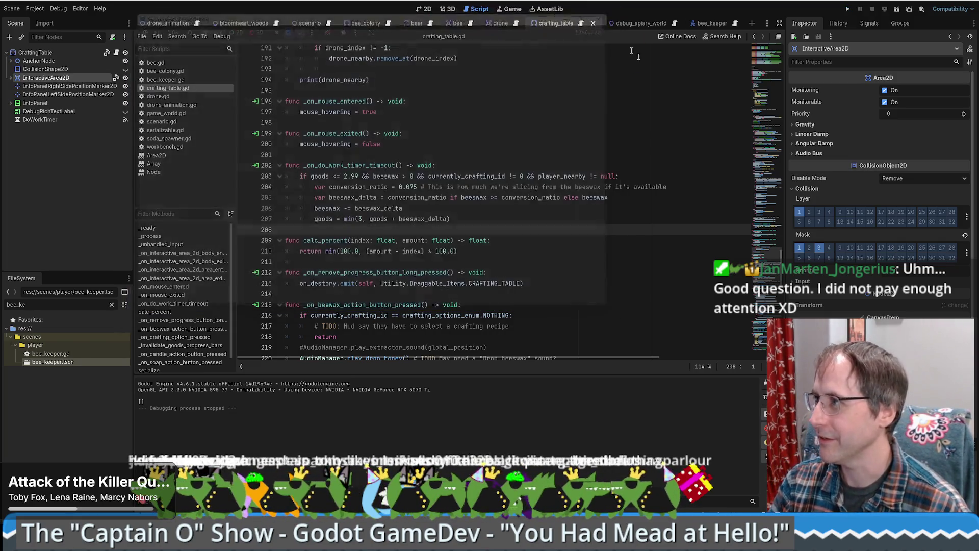
pyautogui.click(458, 197)
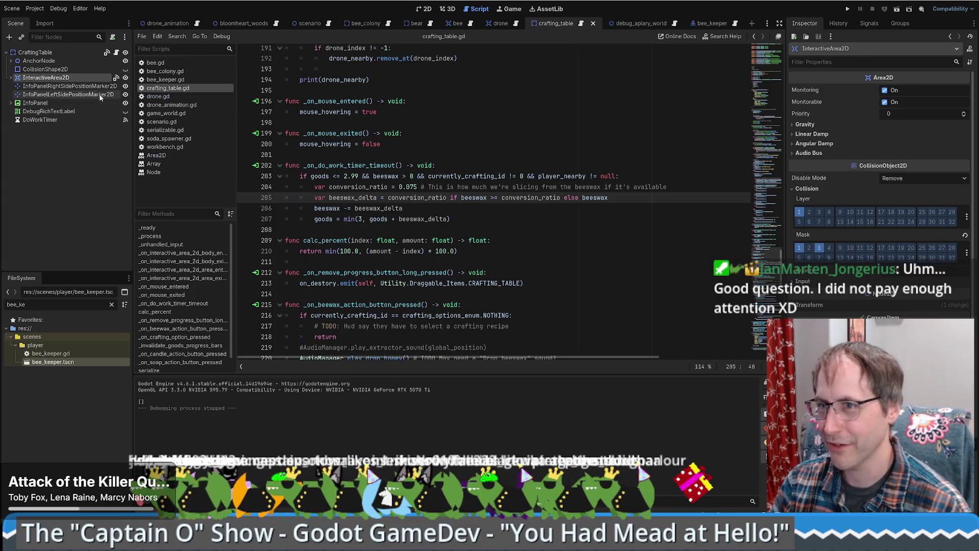
pyautogui.click(45, 53)
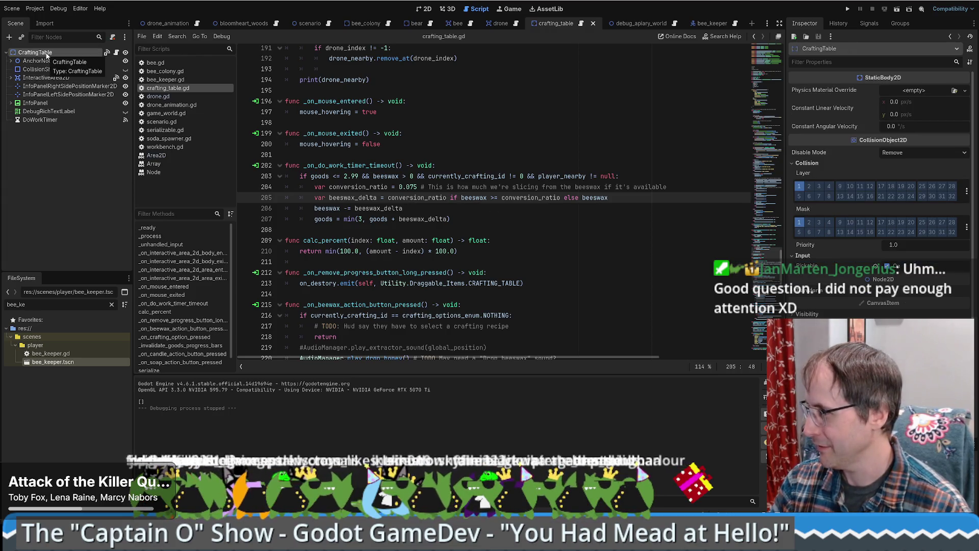
pyautogui.click(579, 176)
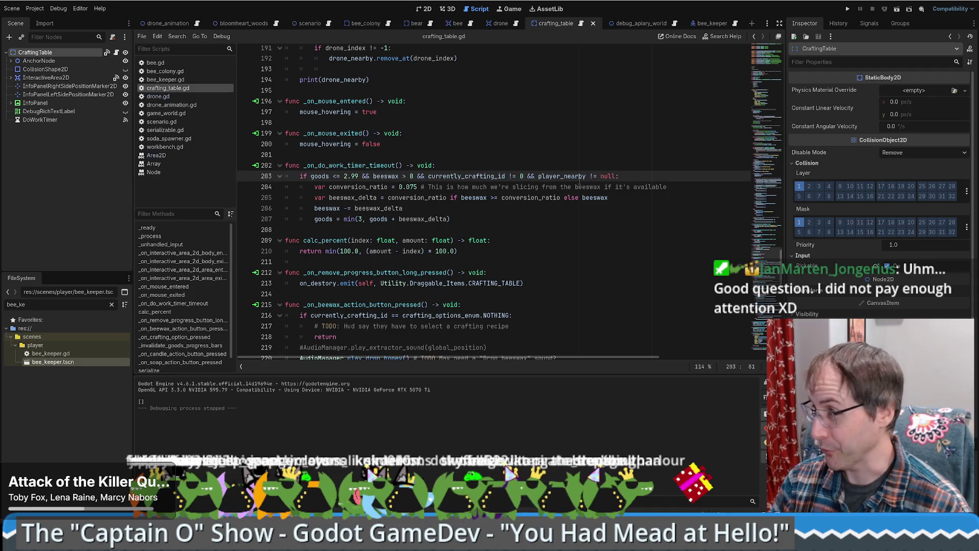
pyautogui.click(562, 163)
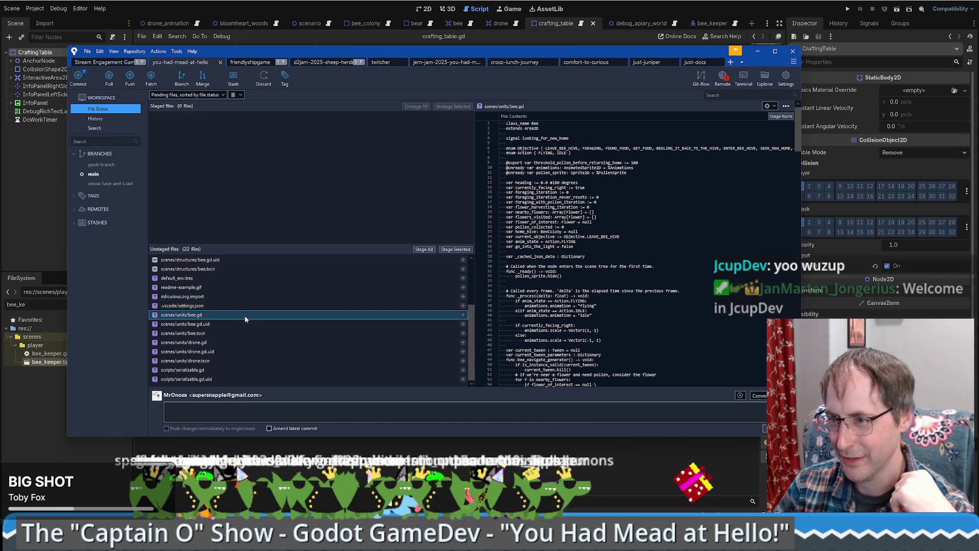
pyautogui.scroll(3, 244, 314)
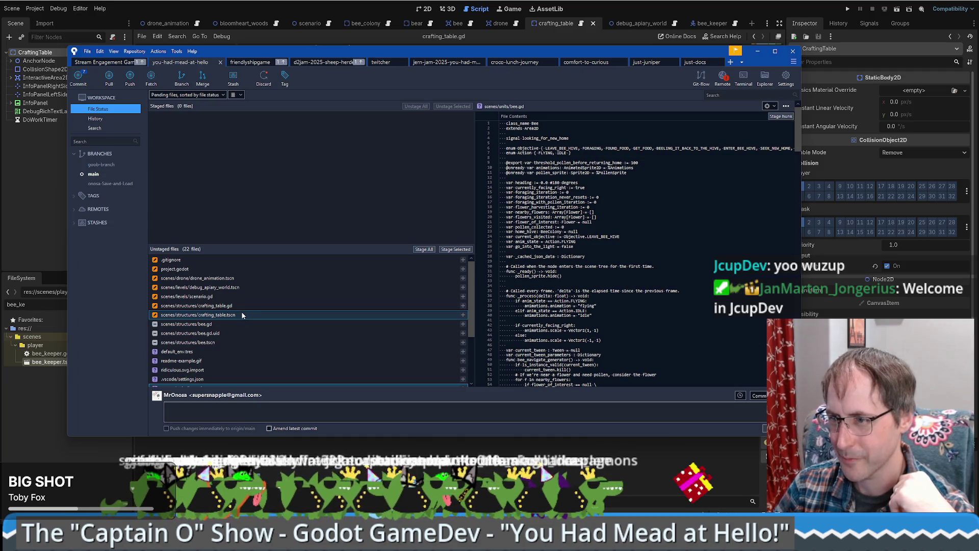
pyautogui.scroll(-1, 229, 309)
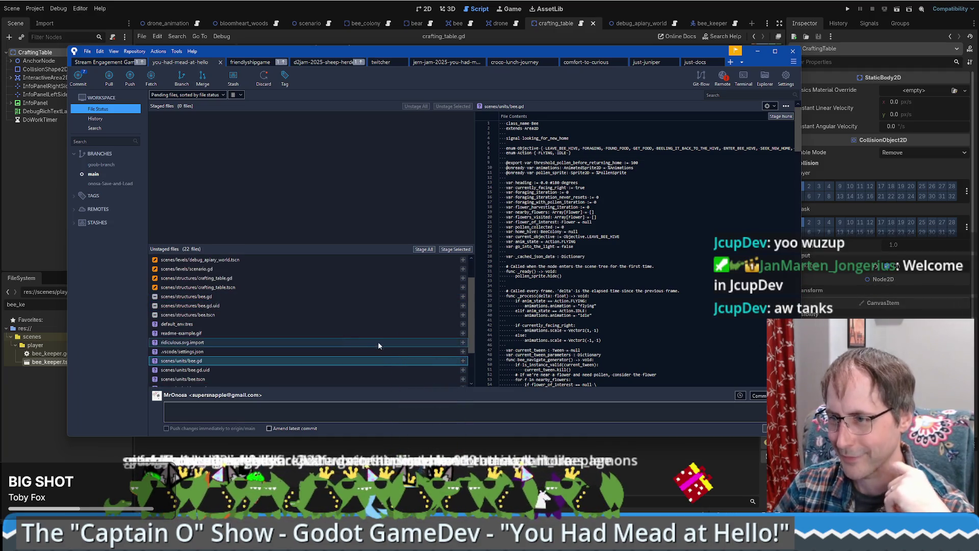
pyautogui.scroll(-1, 347, 322)
pyautogui.scroll(-1, 344, 329)
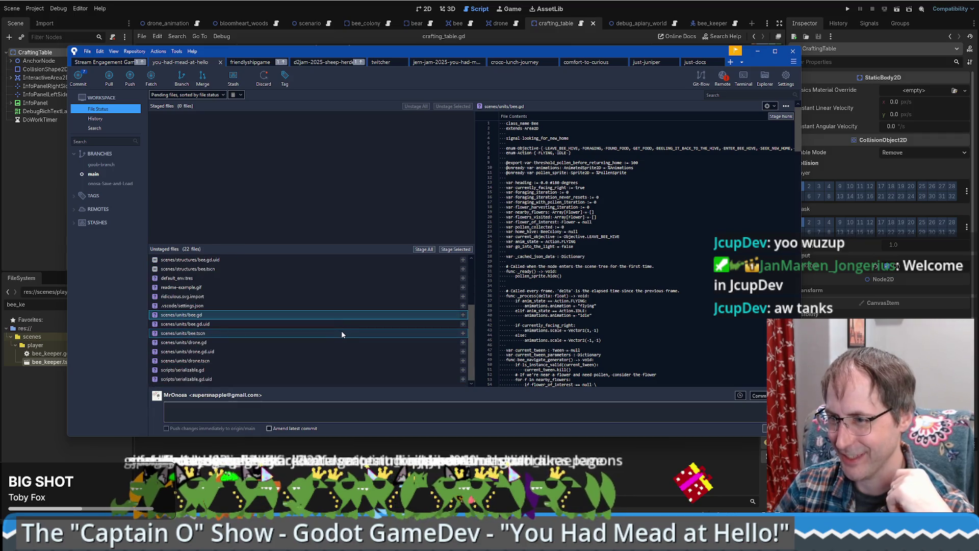
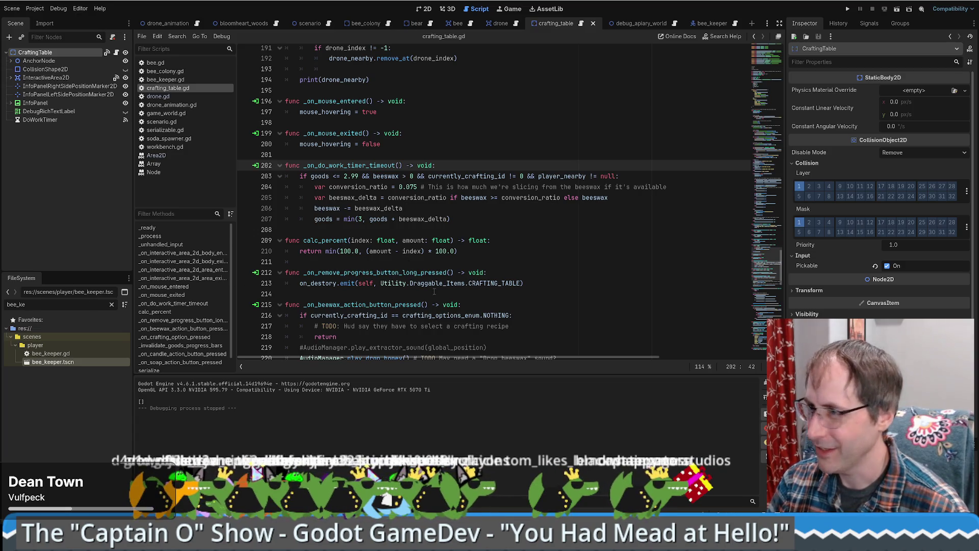
# Step: Review the beeswax subtraction at line 206 of crafting_table.gd, then show the CraftingTable scene in 2D
pyautogui.click(531, 208)
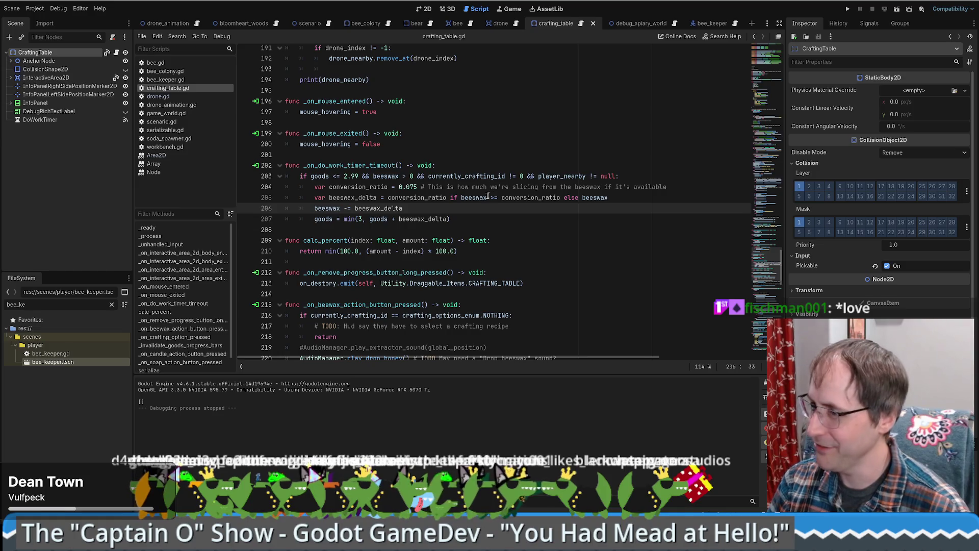
pyautogui.scroll(-1, 465, 200)
pyautogui.scroll(-2, 464, 200)
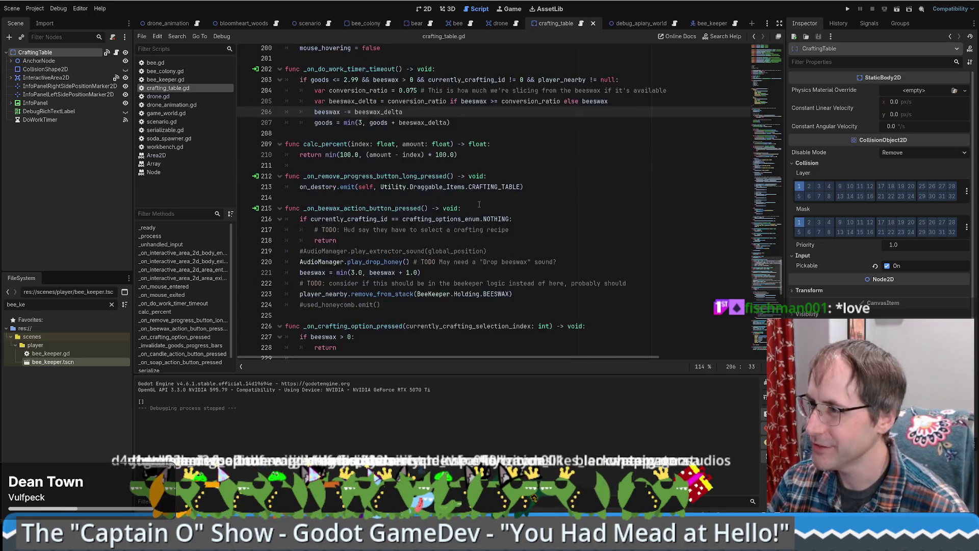
pyautogui.scroll(4, 476, 203)
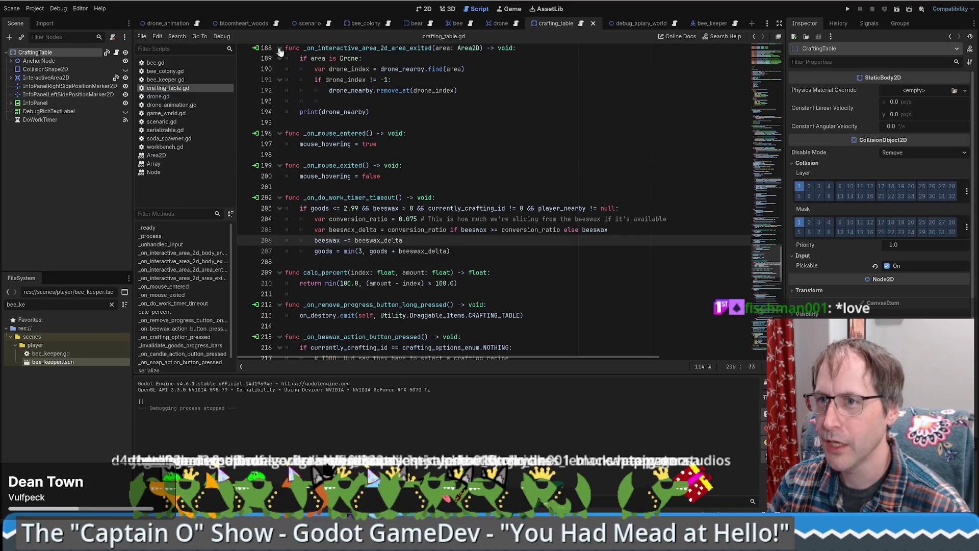
pyautogui.click(424, 9)
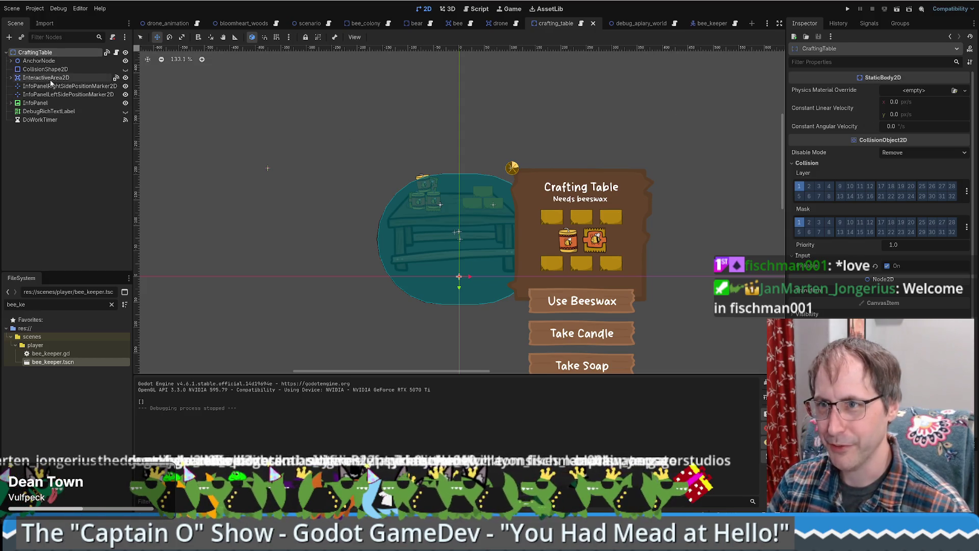
# Step: Select CandleTextureButton under InteractiveArea2D and list its signals in the Node dock
pyautogui.click(5, 78)
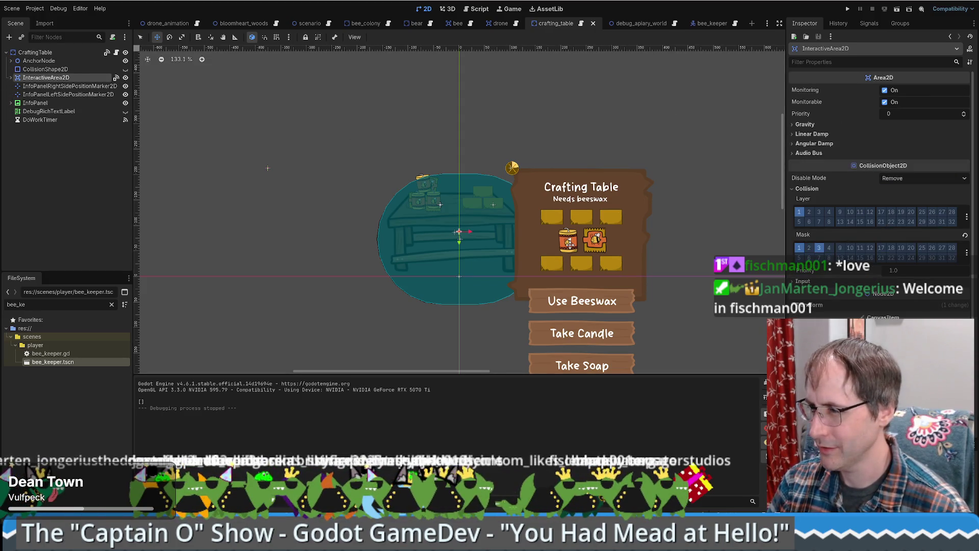
pyautogui.press('q')
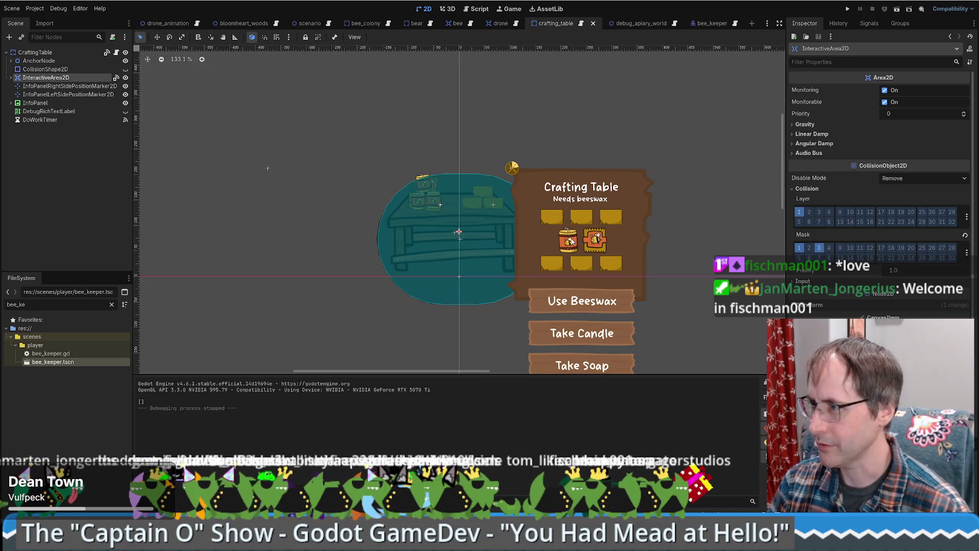
pyautogui.click(572, 242)
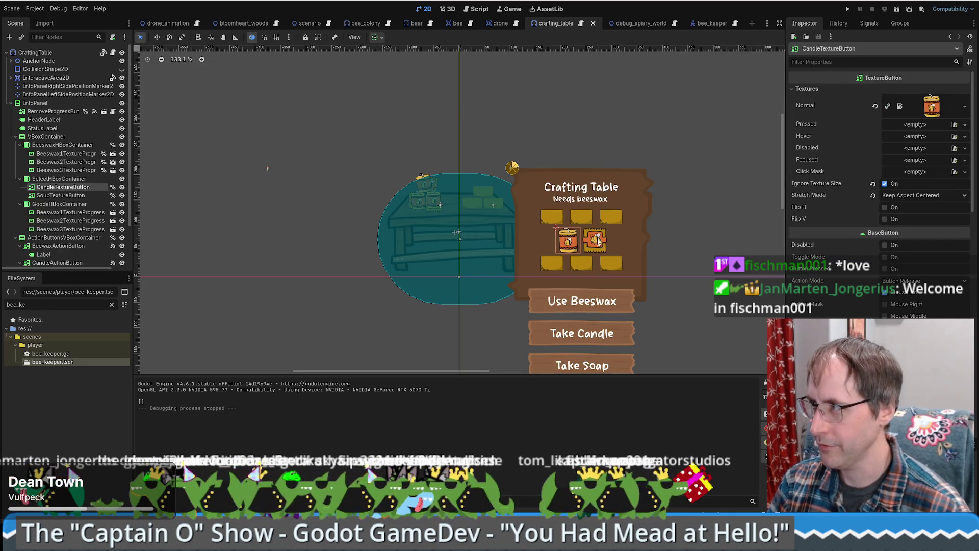
pyautogui.click(870, 23)
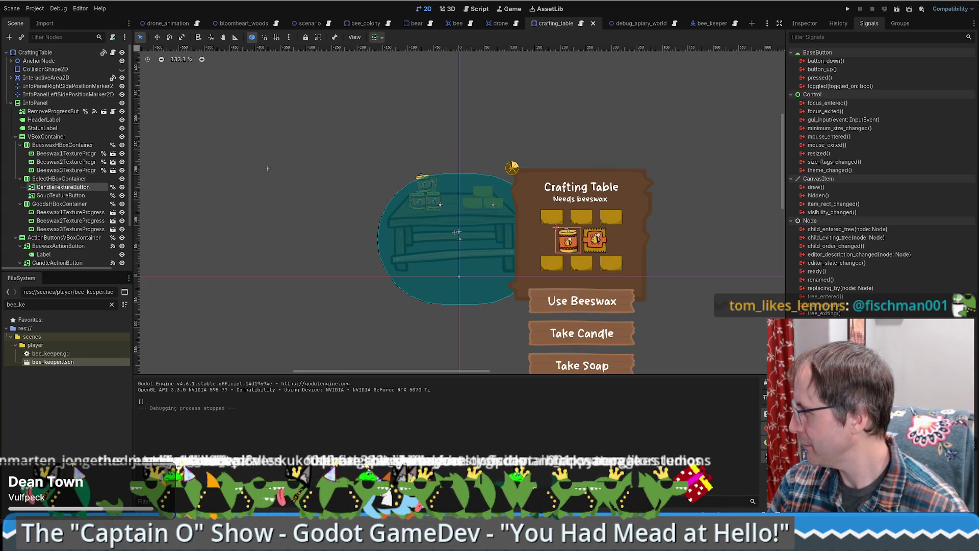
# Step: Connect the candle and soup buttons' pressed signals to new _on_candle/_on_soup texture button handlers
pyautogui.doubleClick(819, 77)
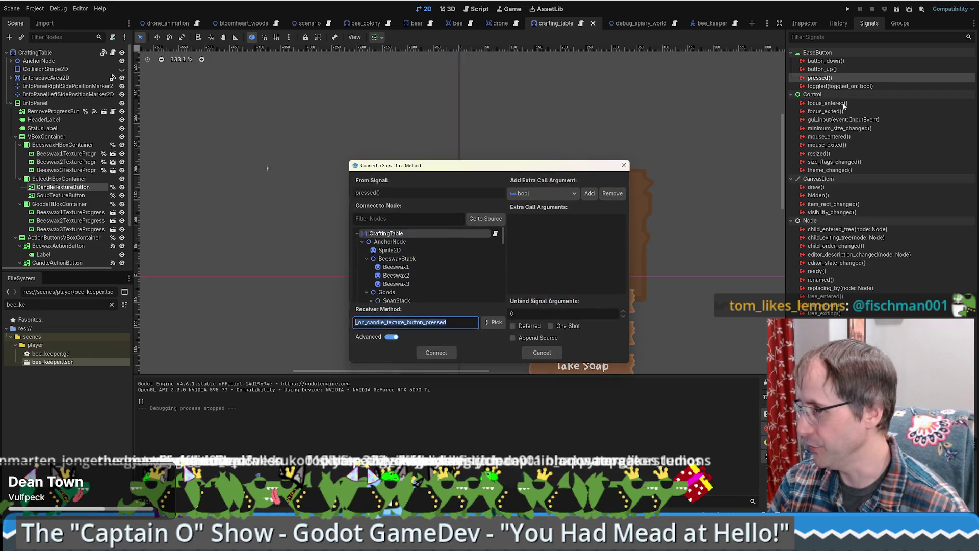
pyautogui.click(437, 352)
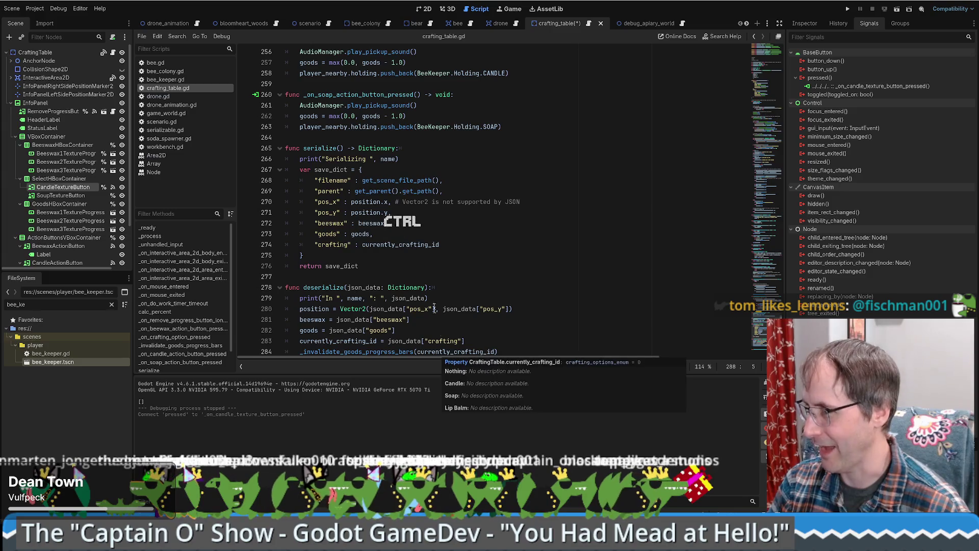
pyautogui.scroll(1, 619, 226)
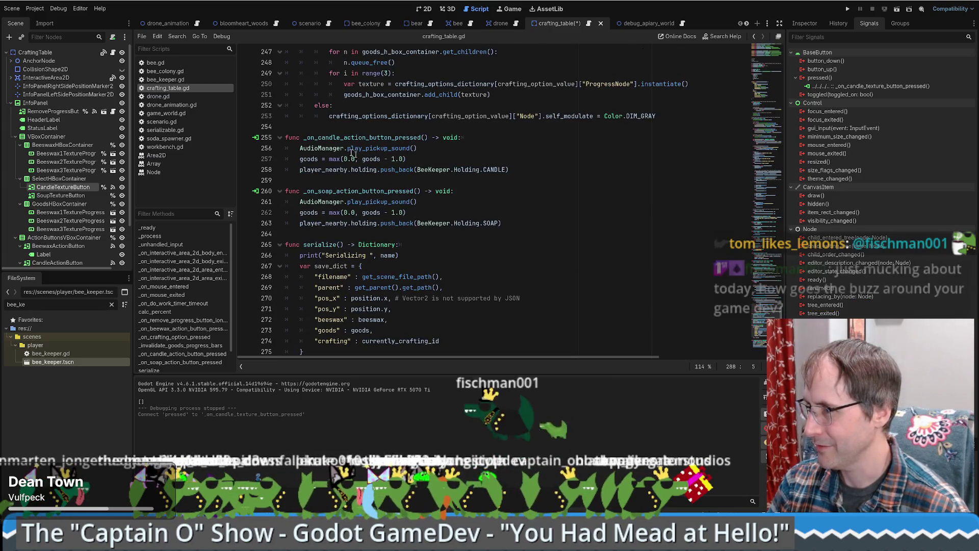
pyautogui.click(330, 137)
pyautogui.click(61, 195)
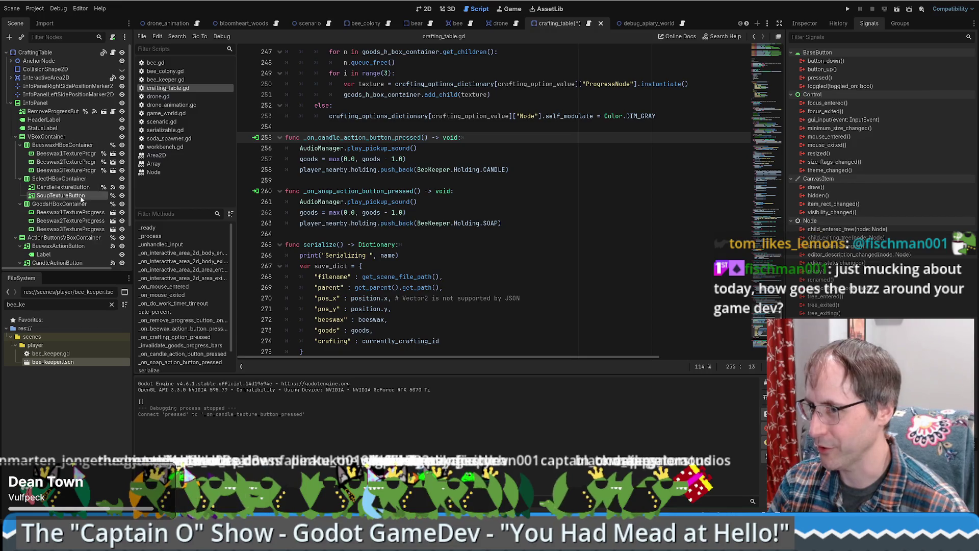
pyautogui.doubleClick(819, 78)
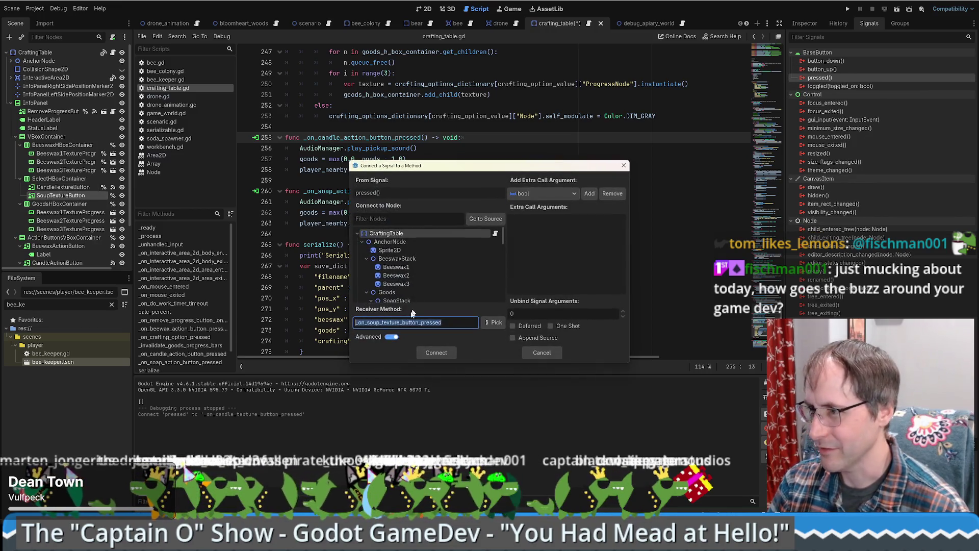
pyautogui.click(434, 352)
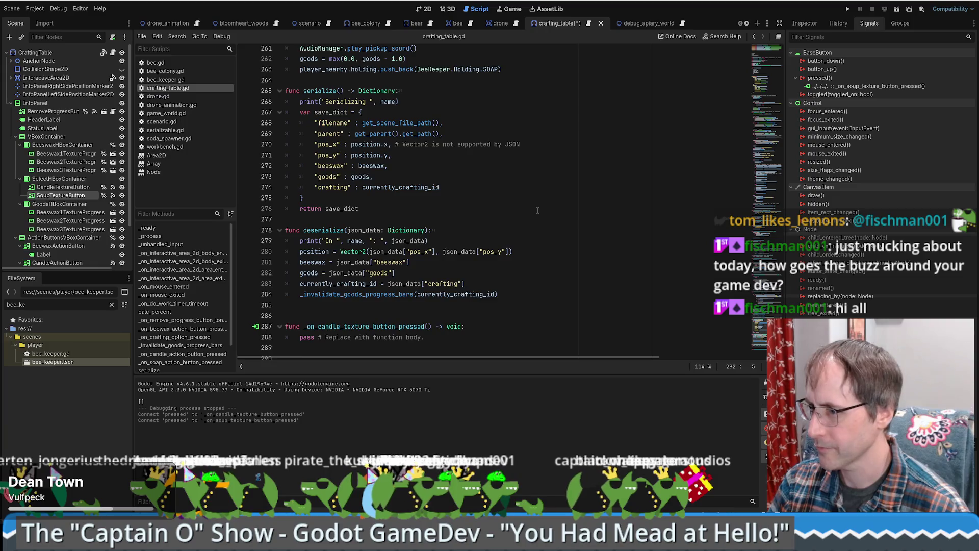
# Step: Search all project files for the candle and soap action handler names, then run the game with F5
pyautogui.doubleClick(357, 202)
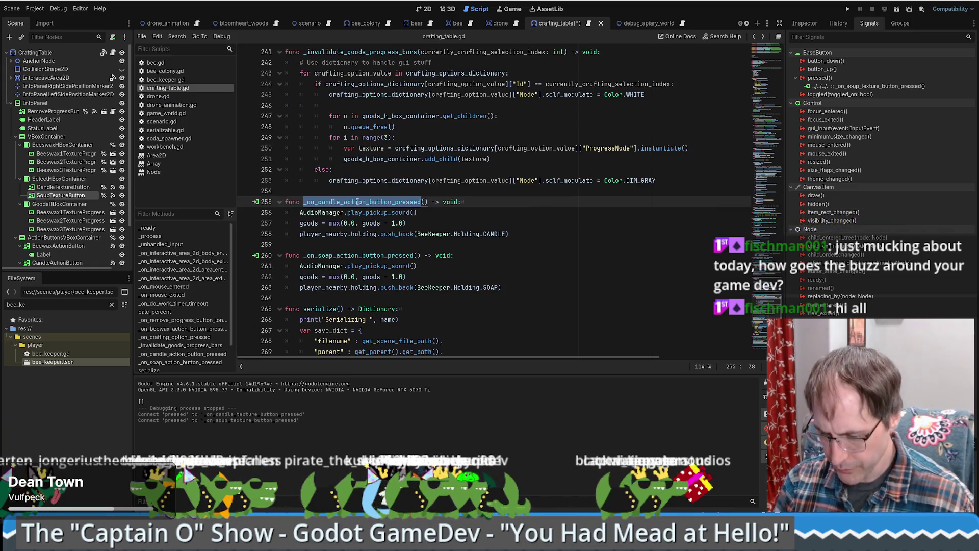
pyautogui.hotkey('ctrl', 'shift', 'f')
pyautogui.press('Return')
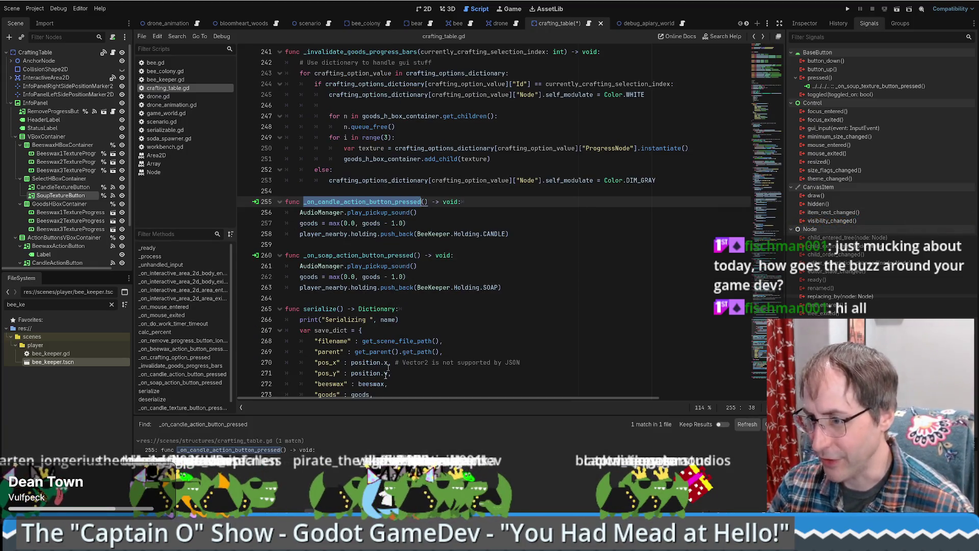
pyautogui.doubleClick(354, 255)
pyautogui.hotkey('ctrl', 'shift', 'f')
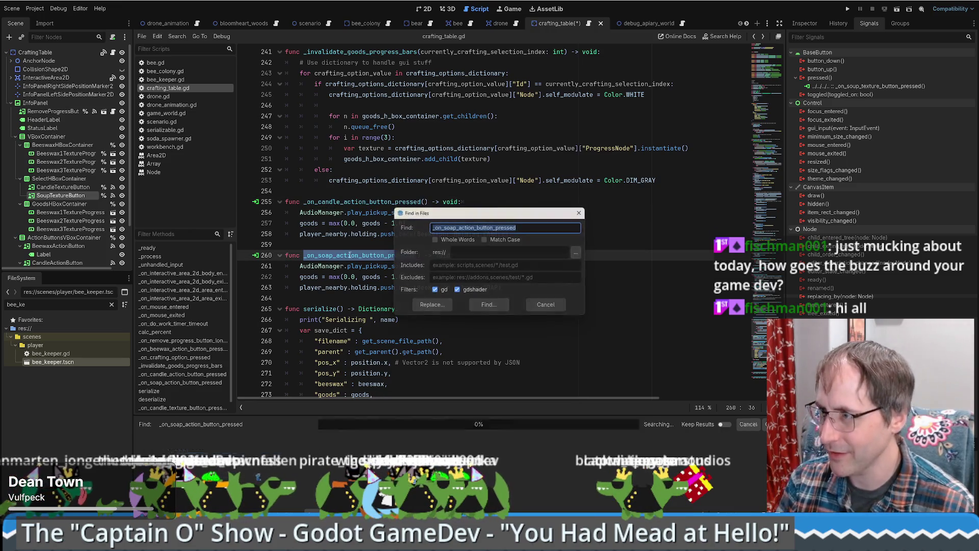
pyautogui.press('Return')
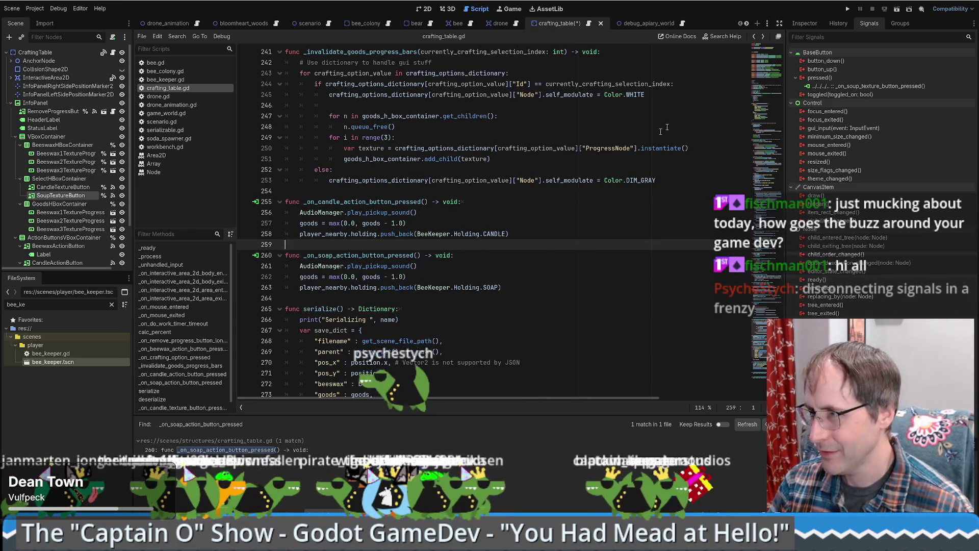
pyautogui.press('F5')
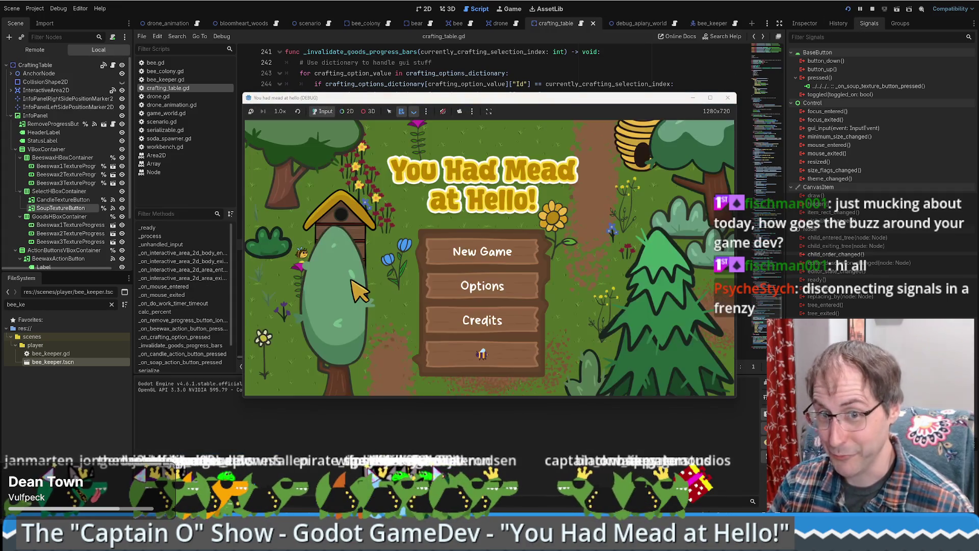
# Step: Start a new game, place a crafting table in the meadow, sell it back, and stop the game
pyautogui.click(468, 353)
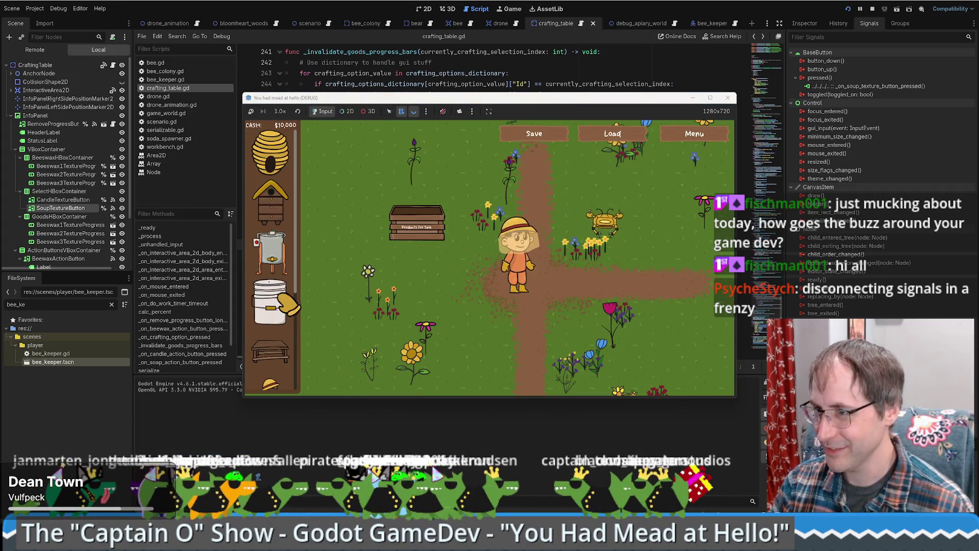
pyautogui.click(270, 352)
pyautogui.click(588, 282)
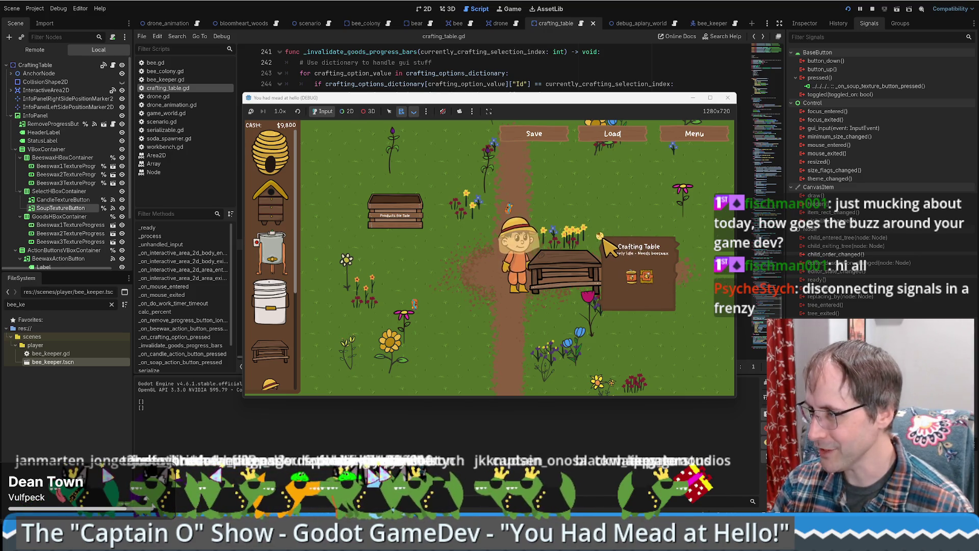
pyautogui.rightClick(601, 251)
pyautogui.click(729, 101)
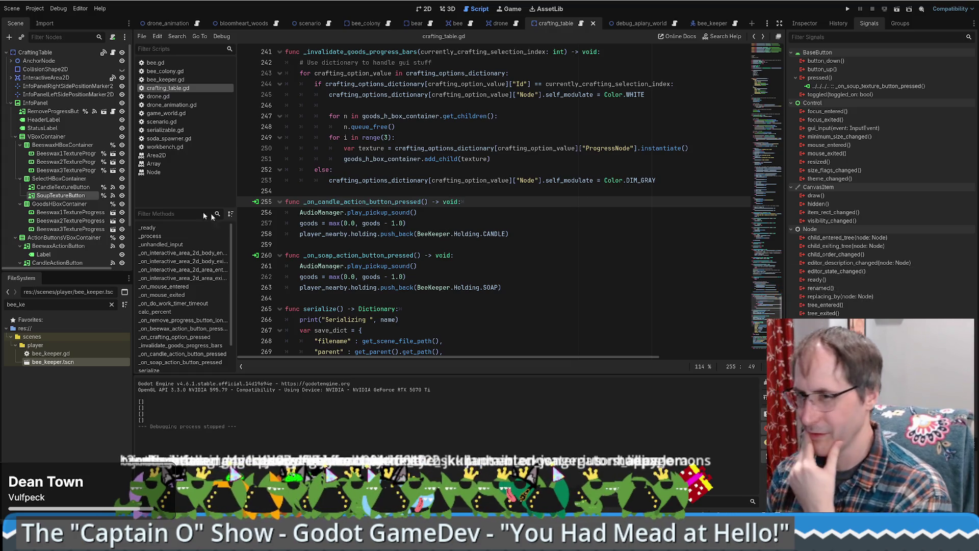
# Step: Reselect CandleTextureButton and confirm its pressed-signal connection in the Signals tab
pyautogui.click(76, 188)
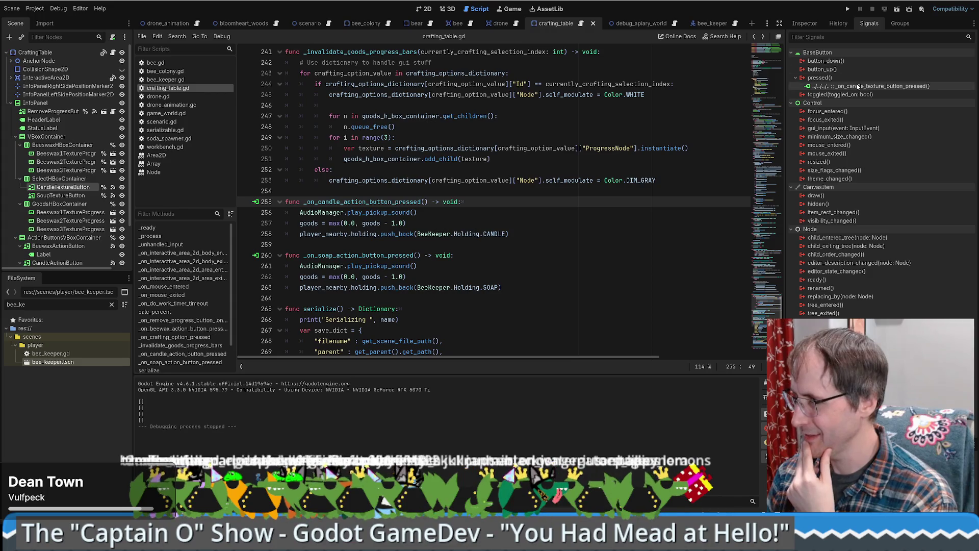
pyautogui.click(811, 24)
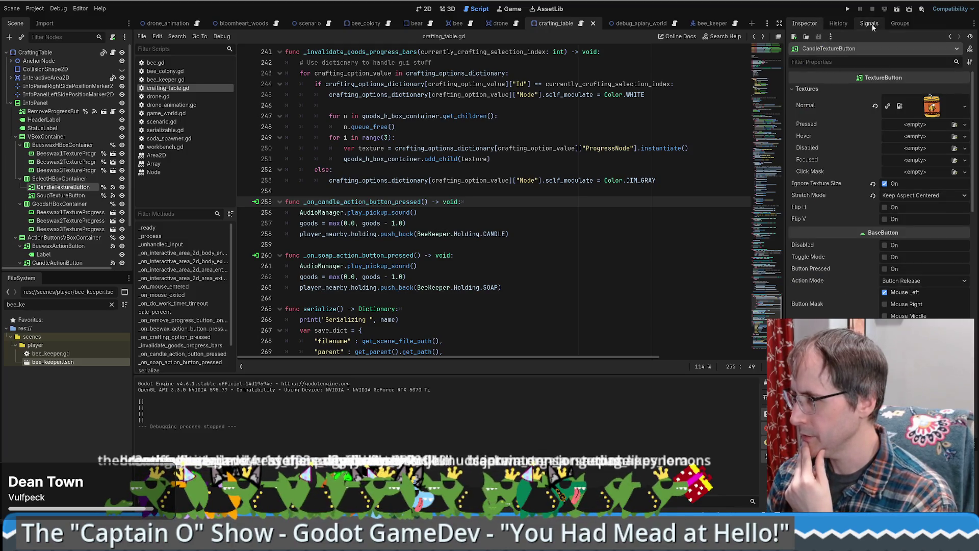
pyautogui.click(869, 24)
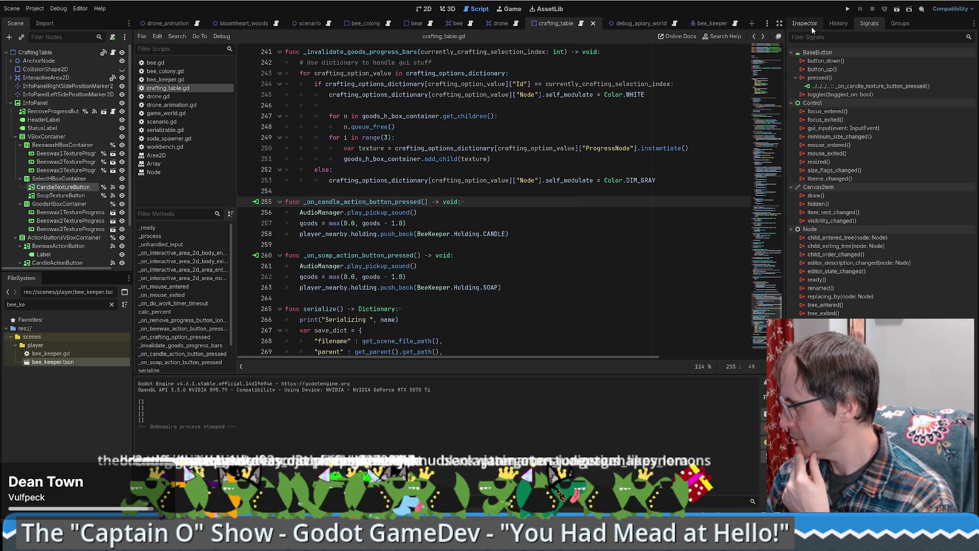
pyautogui.click(556, 188)
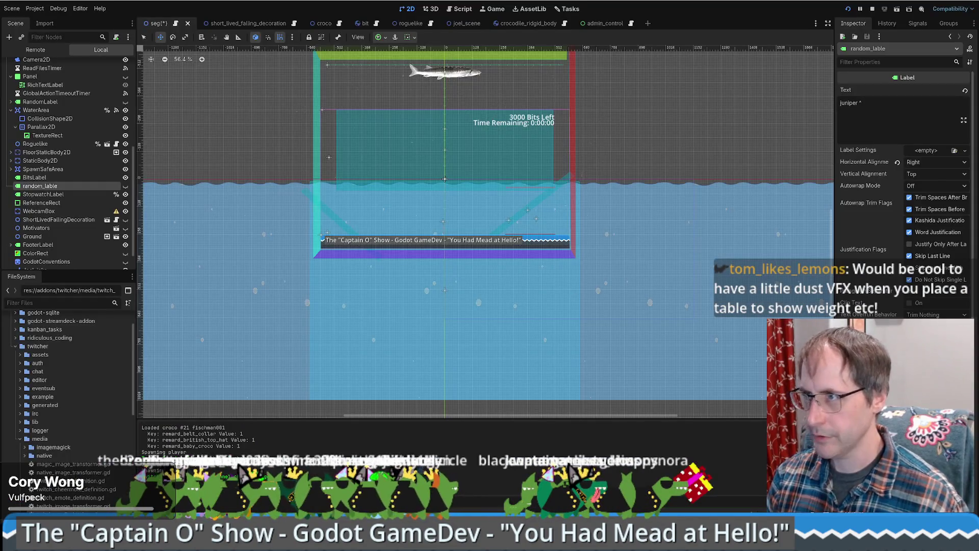
# Step: Save the seg overlay scene and switch to VS Code
pyautogui.hotkey('ctrl', 's')
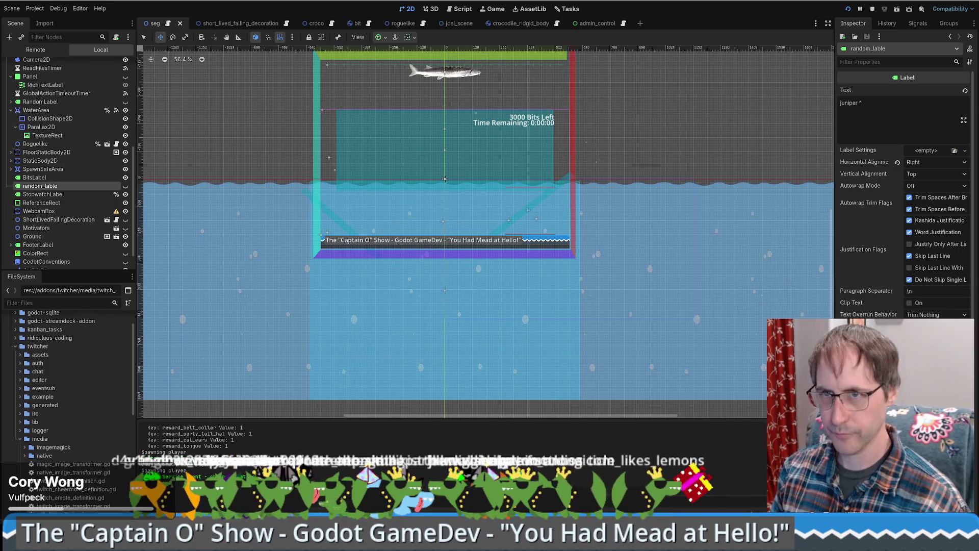
pyautogui.hotkey('alt', 'Tab')
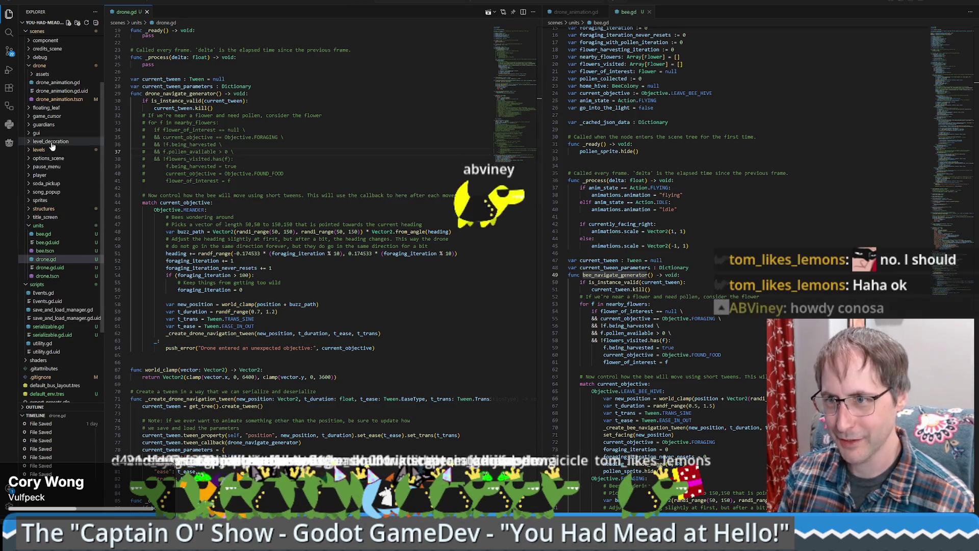
# Step: Open scenes/structures/crafting_table.tscn from the structures folder in VS Code
pyautogui.click(28, 209)
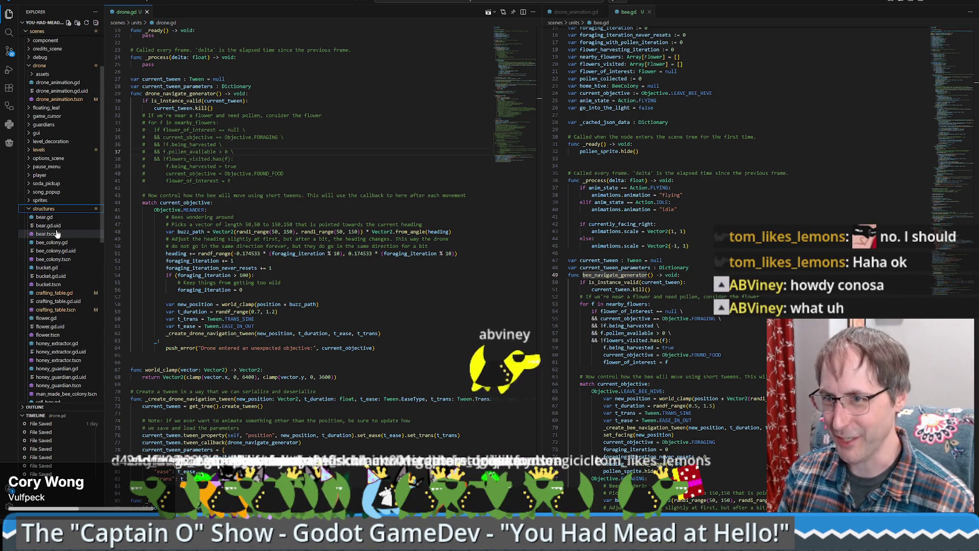
pyautogui.scroll(-1, 65, 259)
pyautogui.scroll(-5, 65, 259)
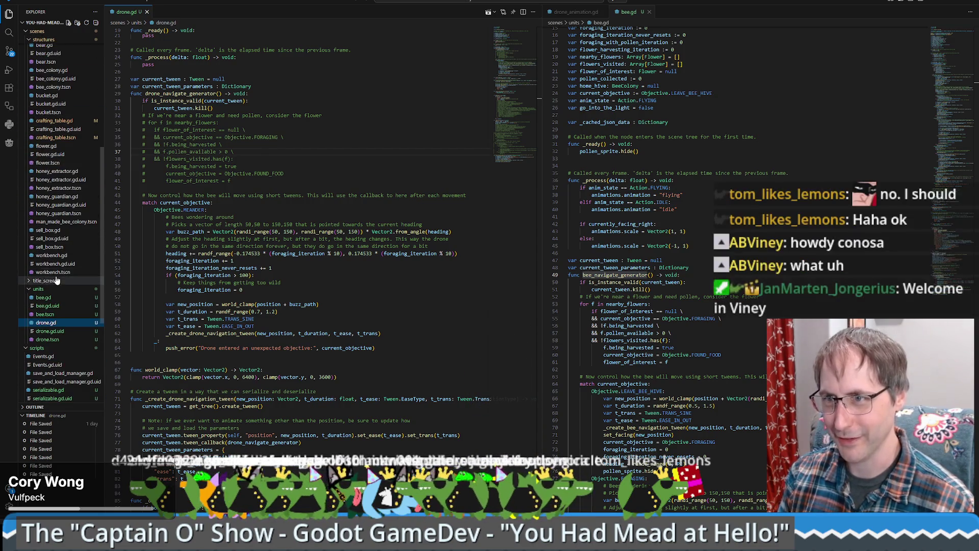
pyautogui.scroll(2, 62, 230)
pyautogui.click(76, 179)
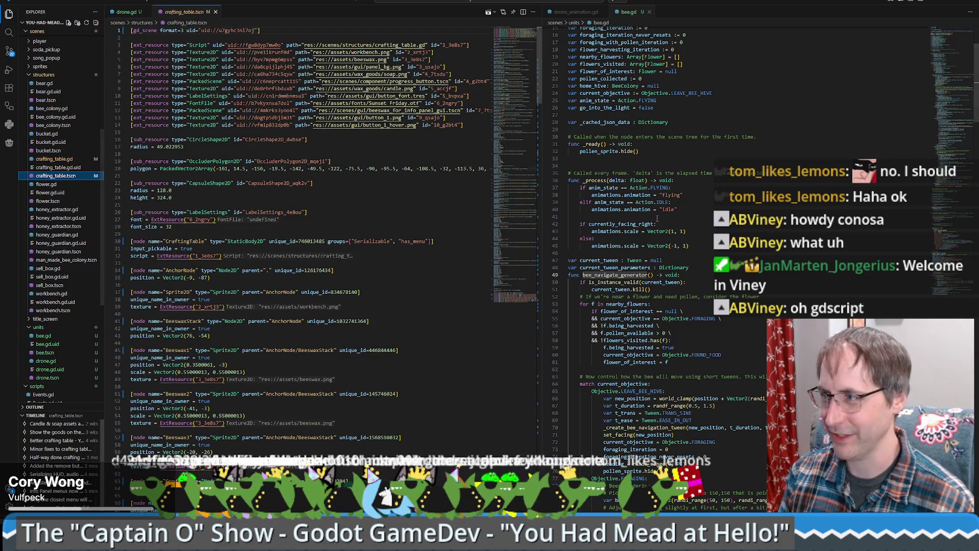
pyautogui.moveTo(518, 62); pyautogui.dragTo(519, 283)
pyautogui.scroll(3, 519, 283)
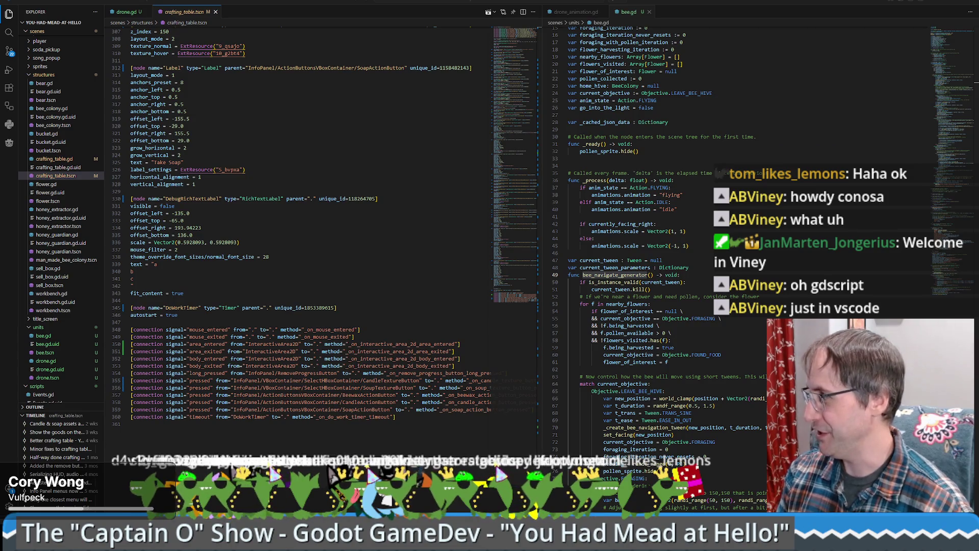
# Step: Point the candle and soup connections to _on_crafting_option_pressed with binds [1] and [2], and save
pyautogui.doubleClick(154, 395)
pyautogui.press('Left')
pyautogui.press('Up')
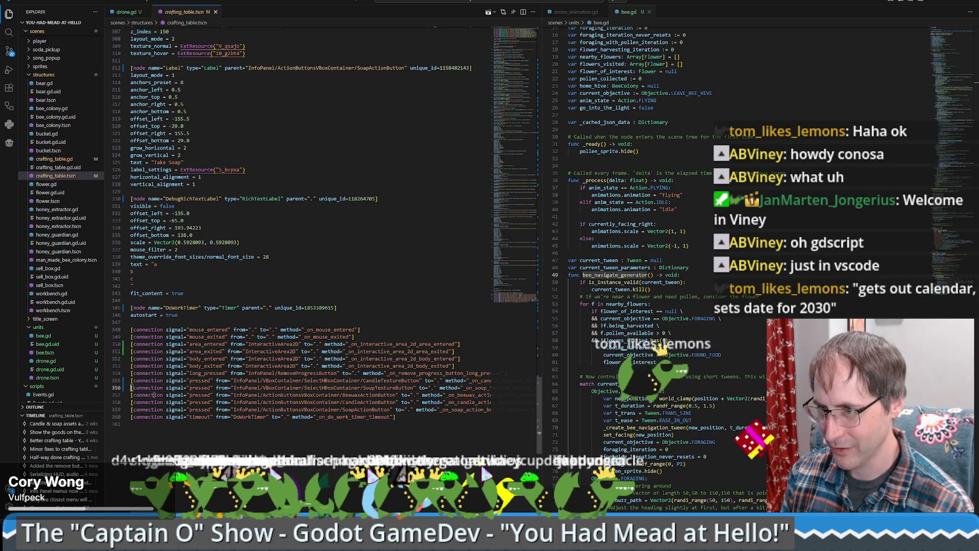
pyautogui.hotkey('ctrl', 'z')
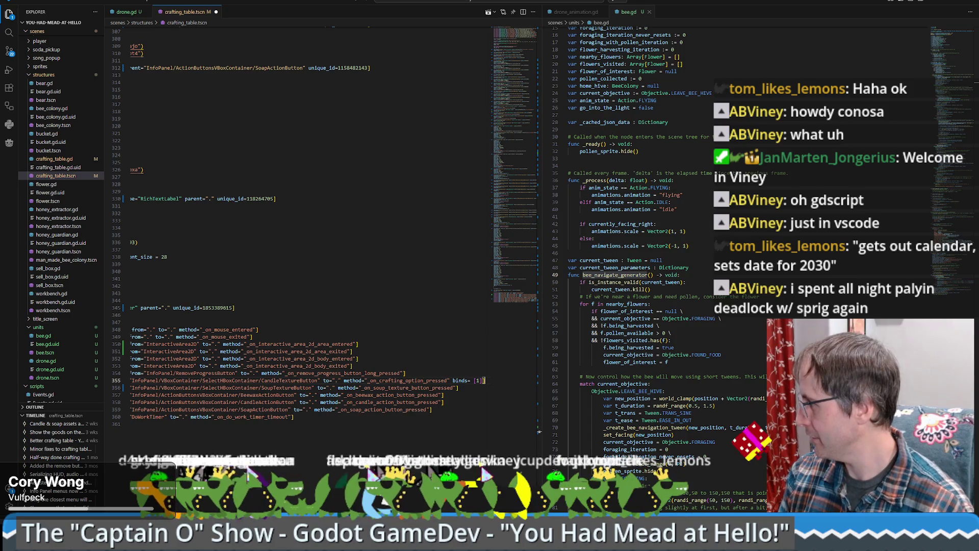
pyautogui.press('Down')
pyautogui.hotkey('shift', 'Home')
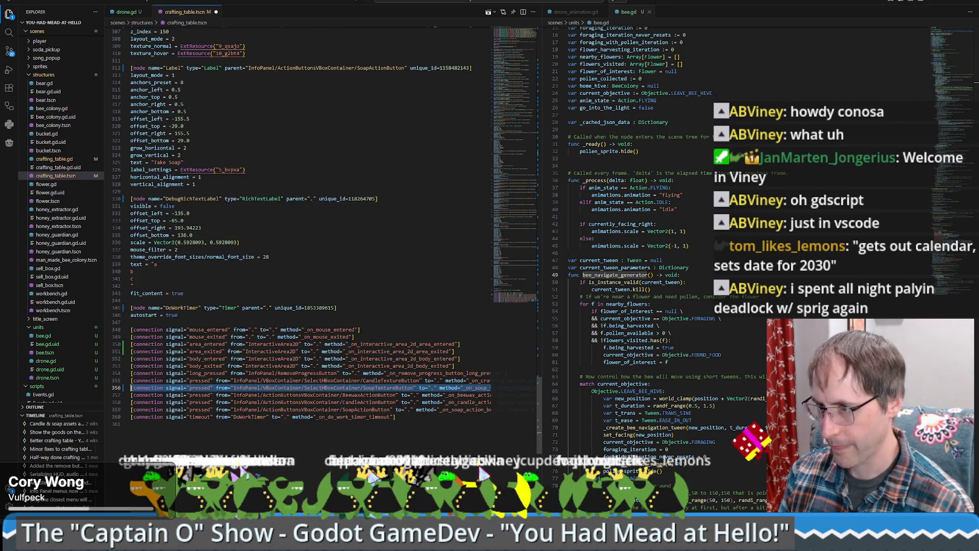
pyautogui.hotkey('ctrl', 'v')
pyautogui.hotkey('ctrl', 's')
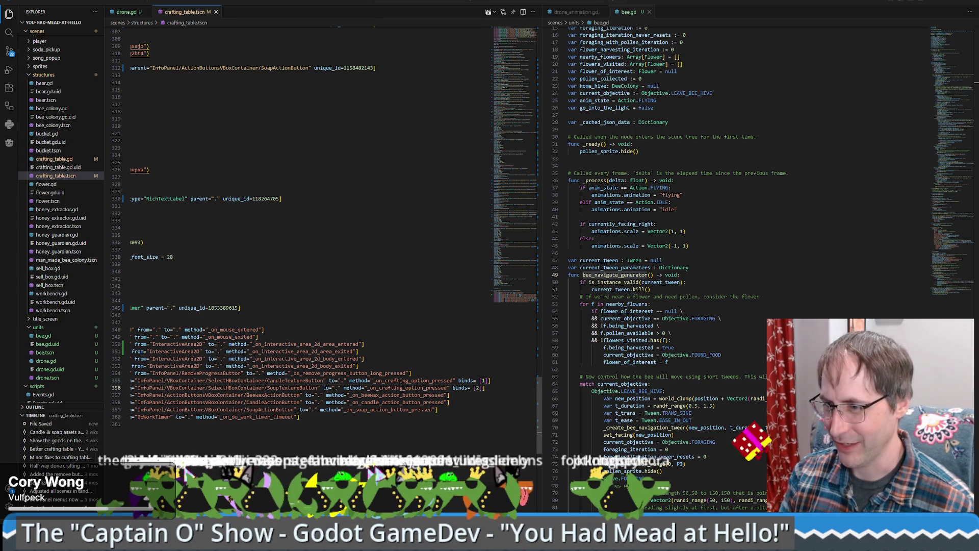
pyautogui.hscroll(-5, 306, 224)
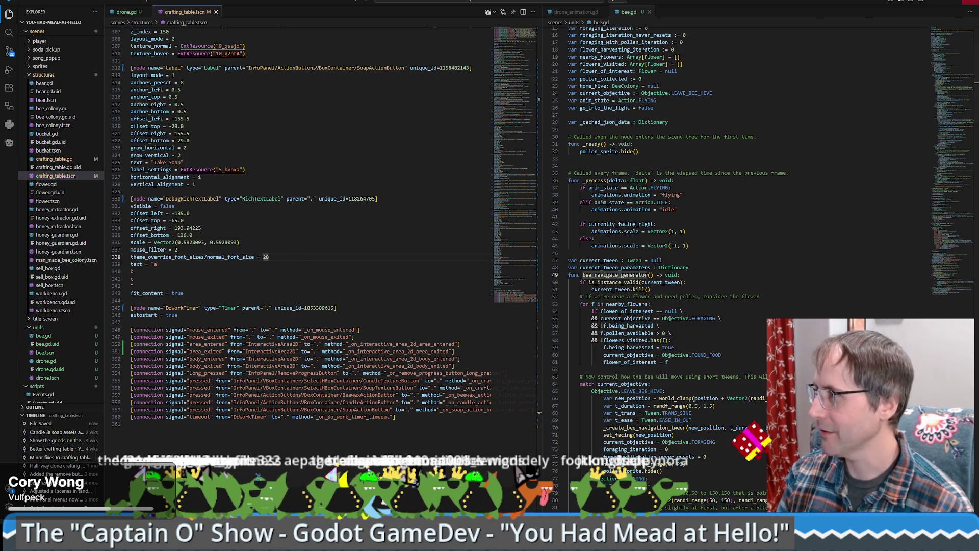
pyautogui.hotkey('alt', 'Tab')
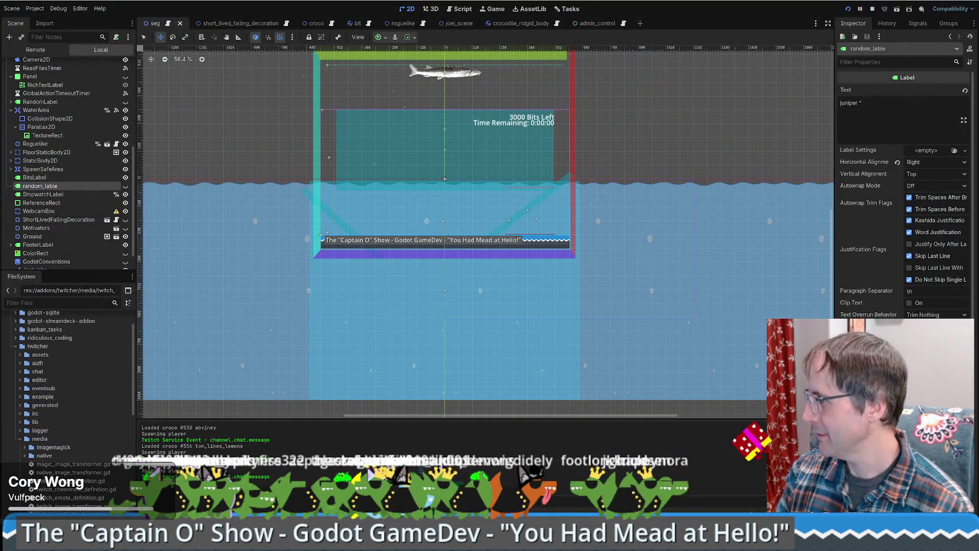
# Step: Close the editor and reopen the 'You had mead at hello' project from the Project Manager
pyautogui.press('super+d')
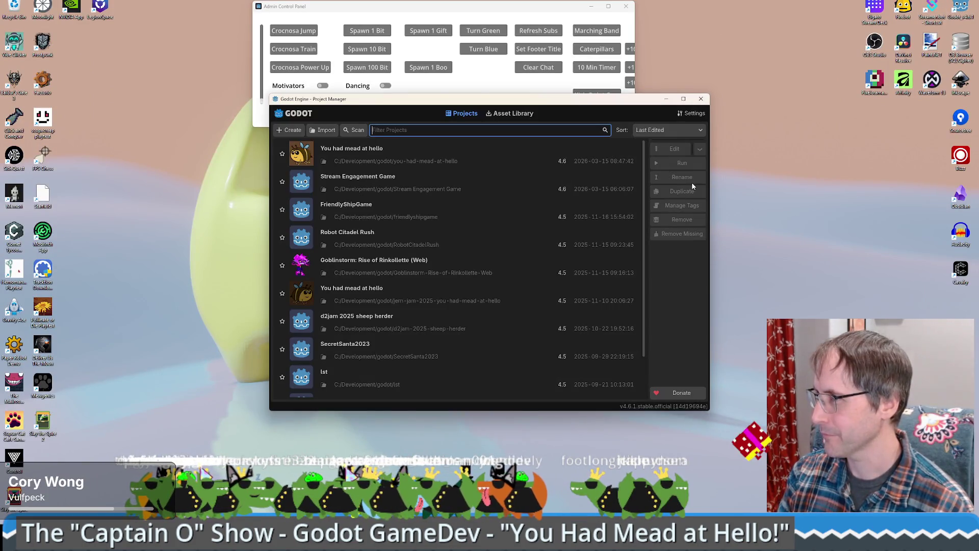
pyautogui.click(658, 149)
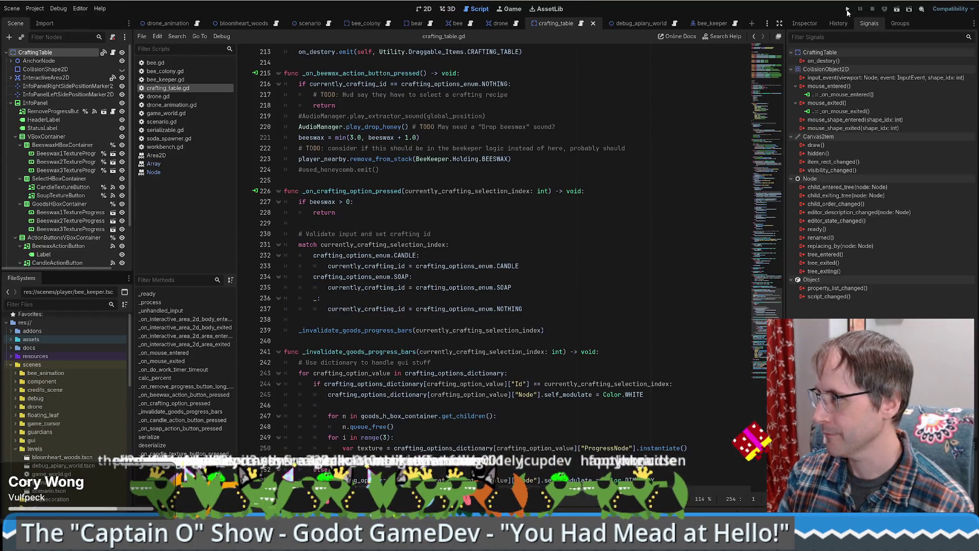
# Step: Run the game, enlarge and reposition its window, and start a new game
pyautogui.click(849, 9)
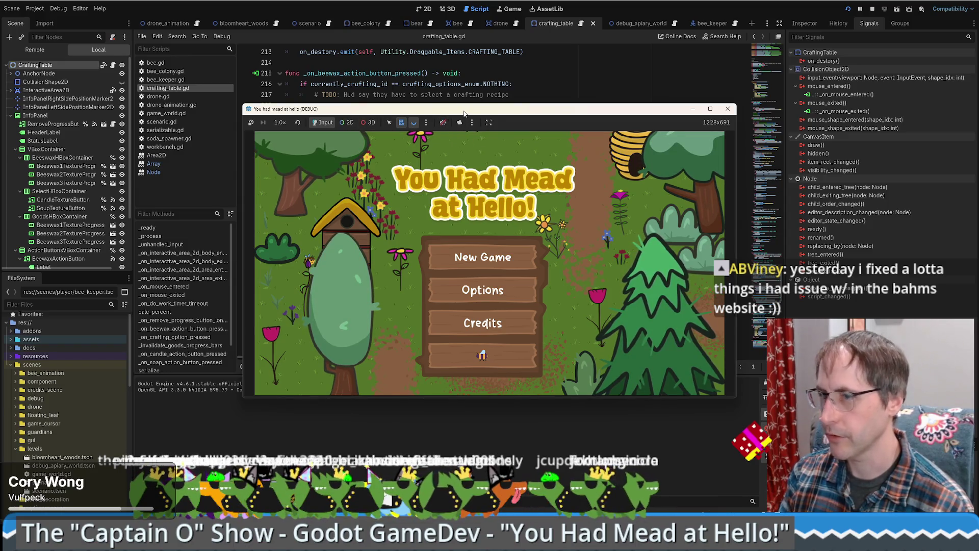
pyautogui.moveTo(463, 112); pyautogui.dragTo(395, 56)
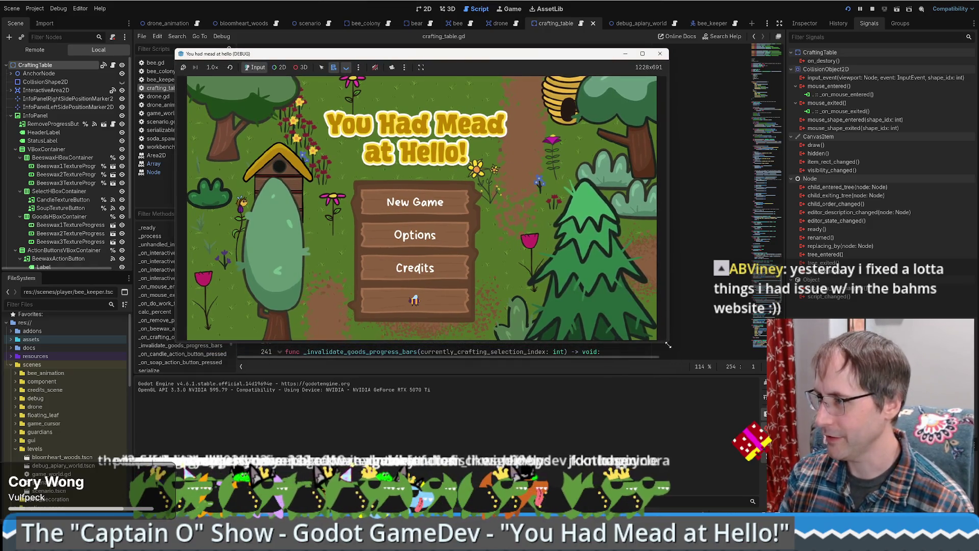
pyautogui.moveTo(669, 337); pyautogui.dragTo(849, 453)
pyautogui.click(500, 271)
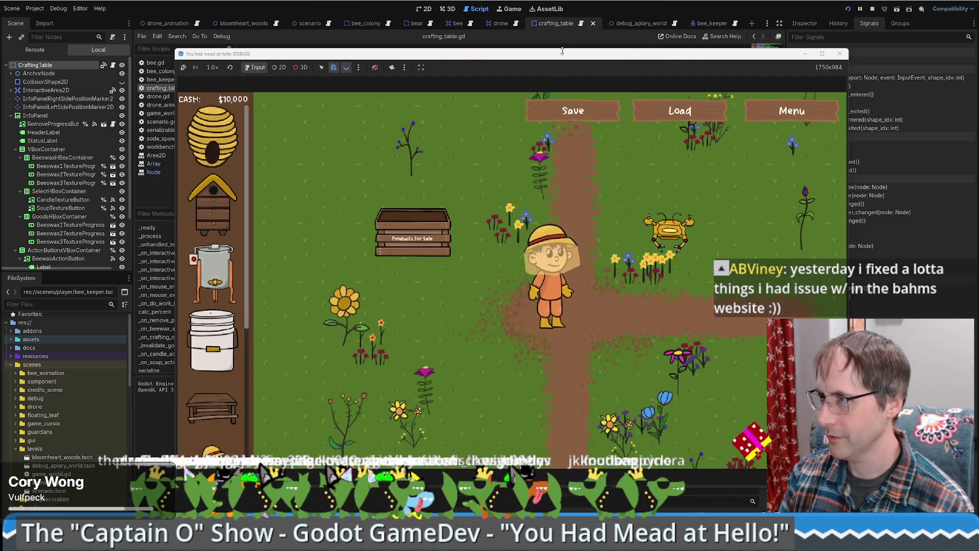
pyautogui.moveTo(459, 53); pyautogui.dragTo(416, 10)
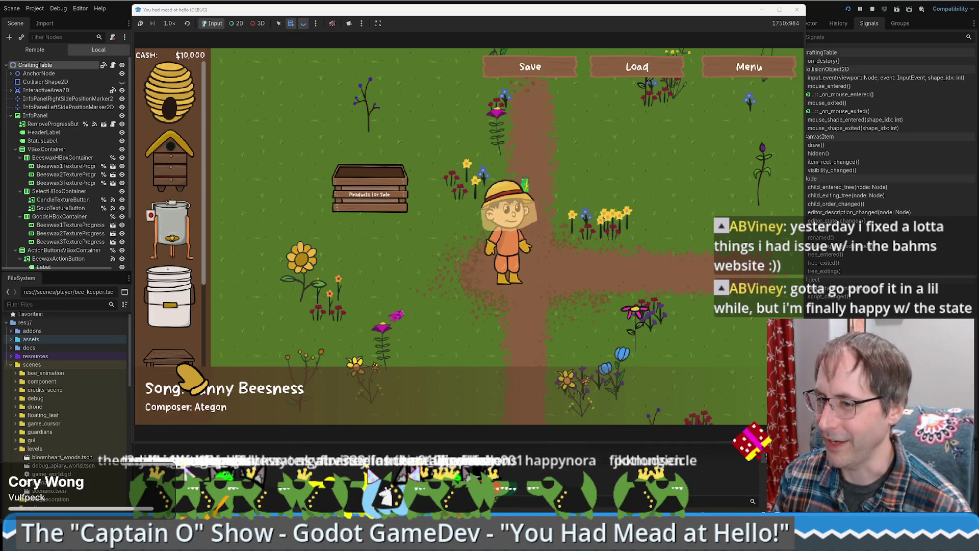
# Step: Place a crafting table beside the beekeeper, choose the soup recipe, and place a honey extractor
pyautogui.moveTo(179, 360)
pyautogui.mouseDown()
pyautogui.moveTo(403, 253)
pyautogui.moveTo(594, 271)
pyautogui.mouseUp()
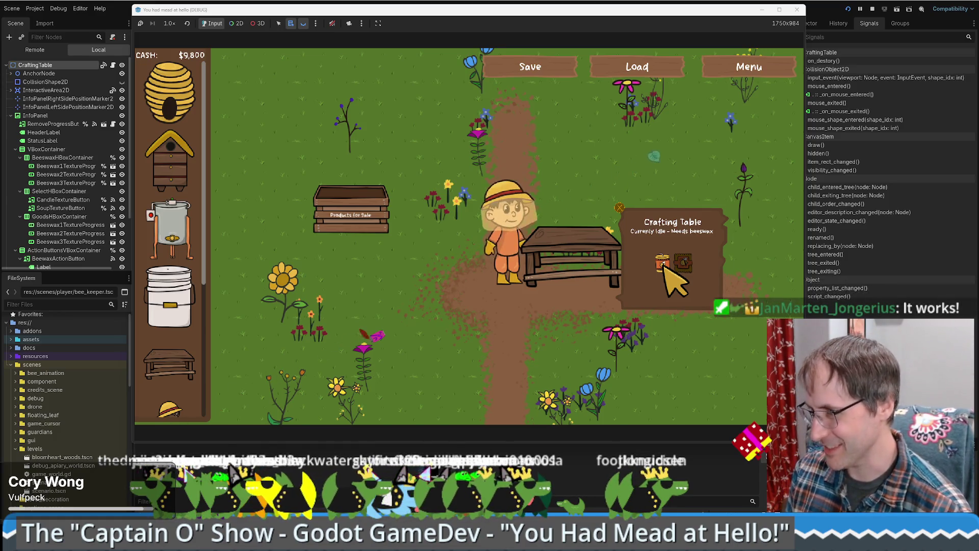
pyautogui.click(684, 263)
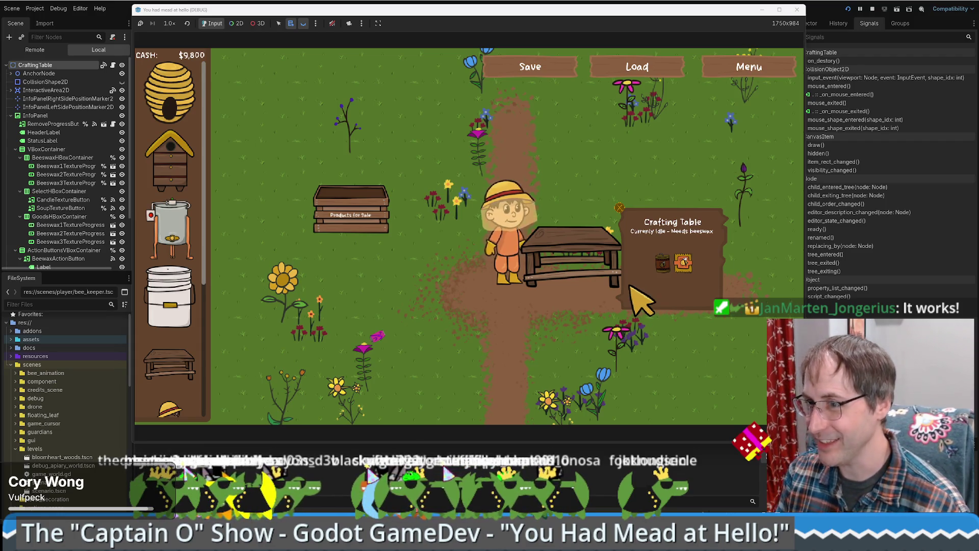
pyautogui.click(173, 232)
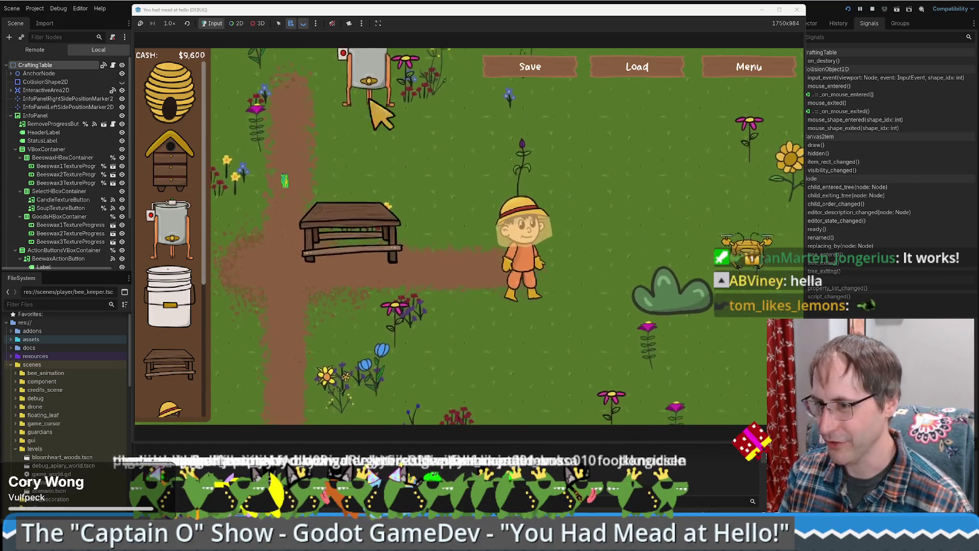
pyautogui.moveTo(378, 10); pyautogui.dragTo(531, 20)
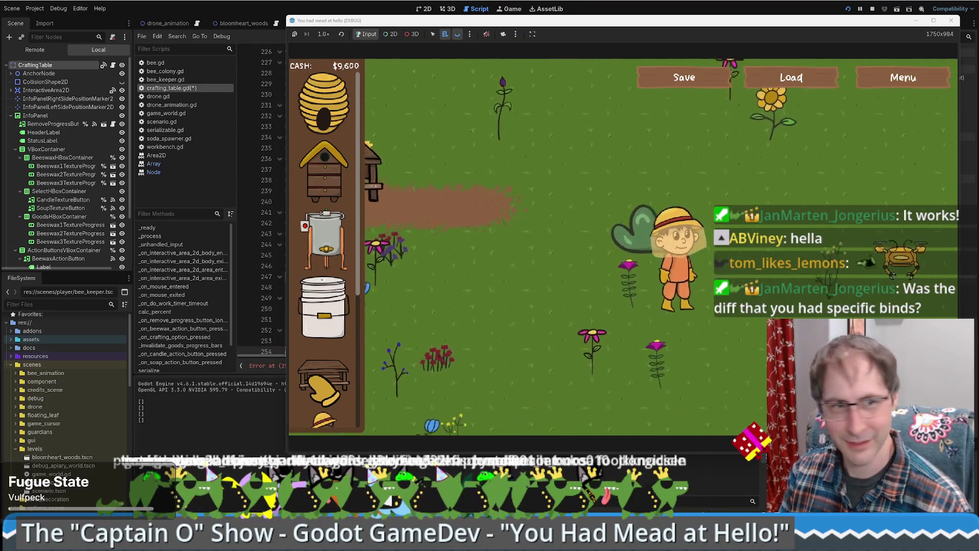
# Step: Place another crafting table on the field and walk the beekeeper up to the honey extractor
pyautogui.click(326, 388)
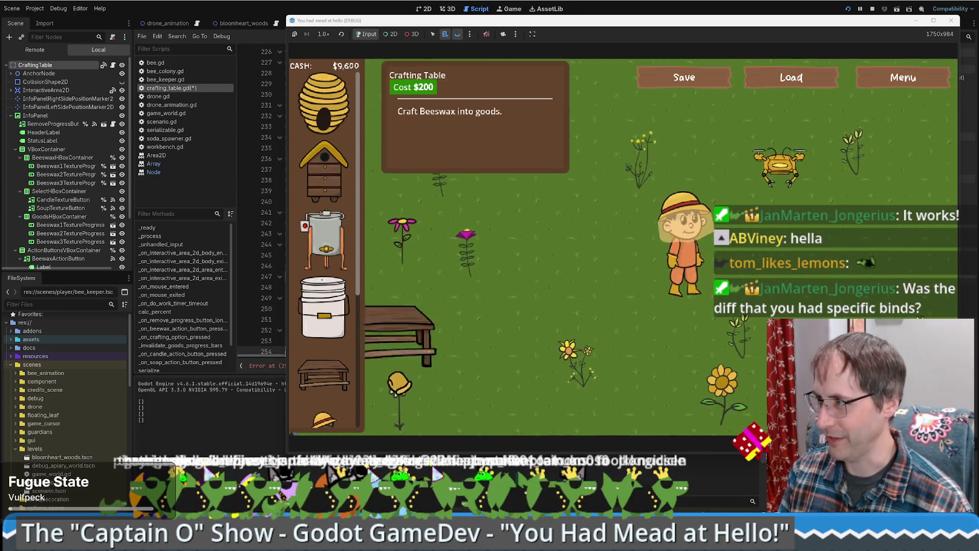
pyautogui.click(821, 245)
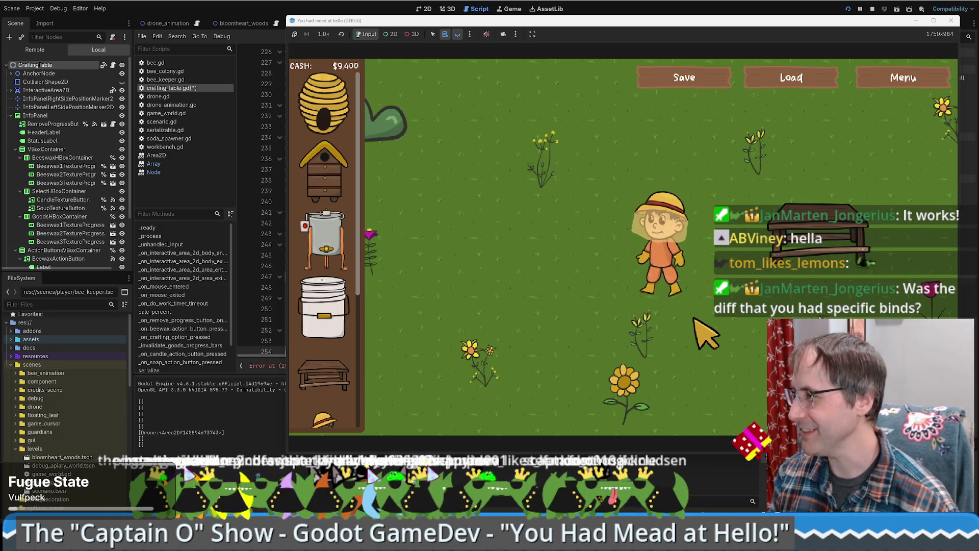
pyautogui.press('Down')
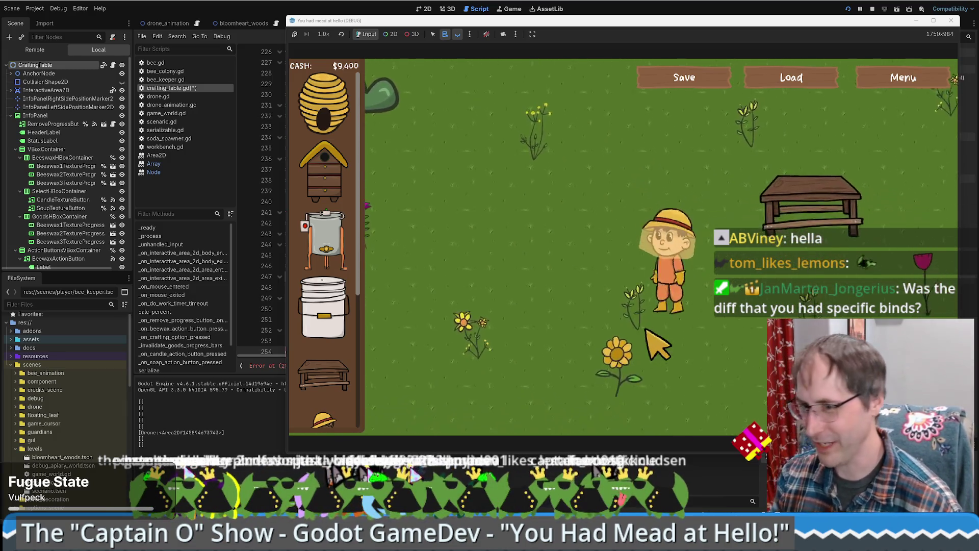
pyautogui.press('Left')
pyautogui.press('Up')
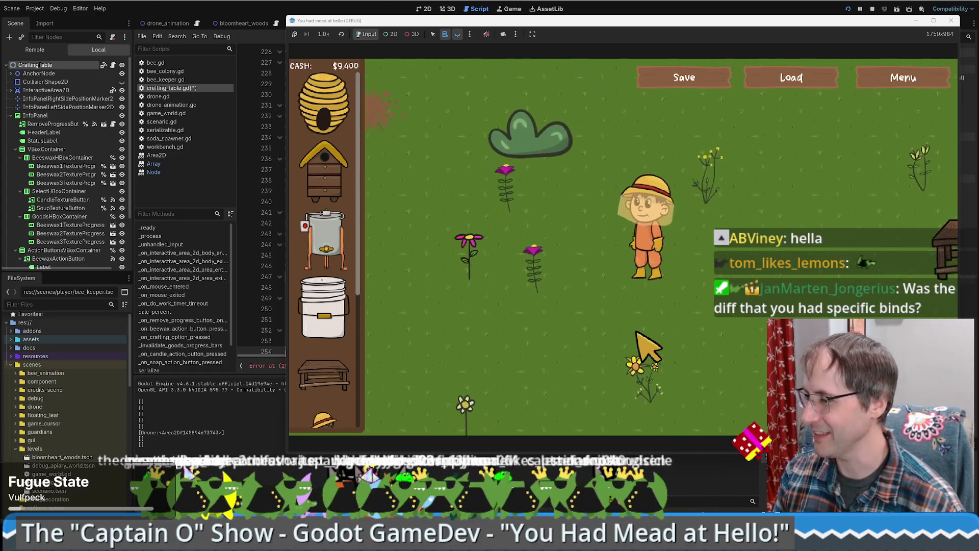
pyautogui.press('Left')
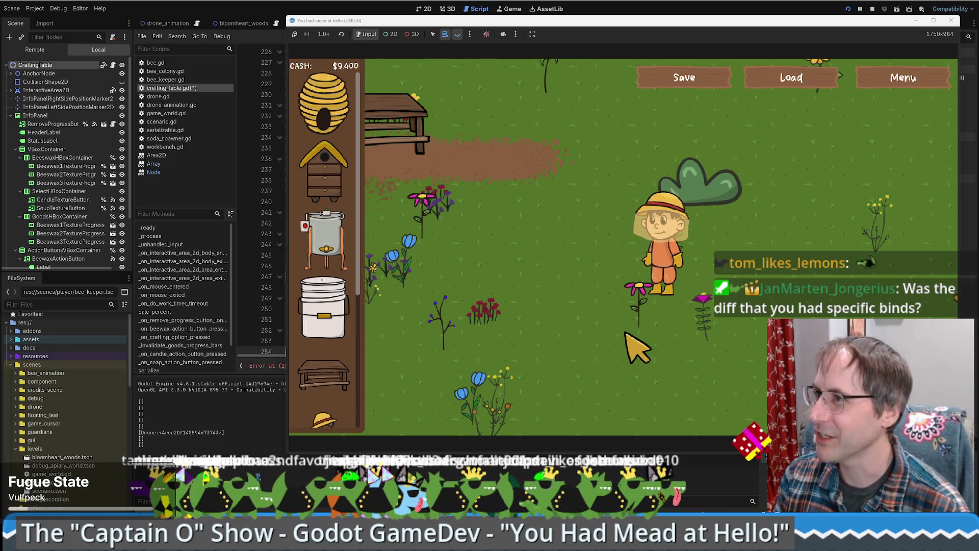
pyautogui.press('Left')
pyautogui.press('Up')
pyautogui.press('Left')
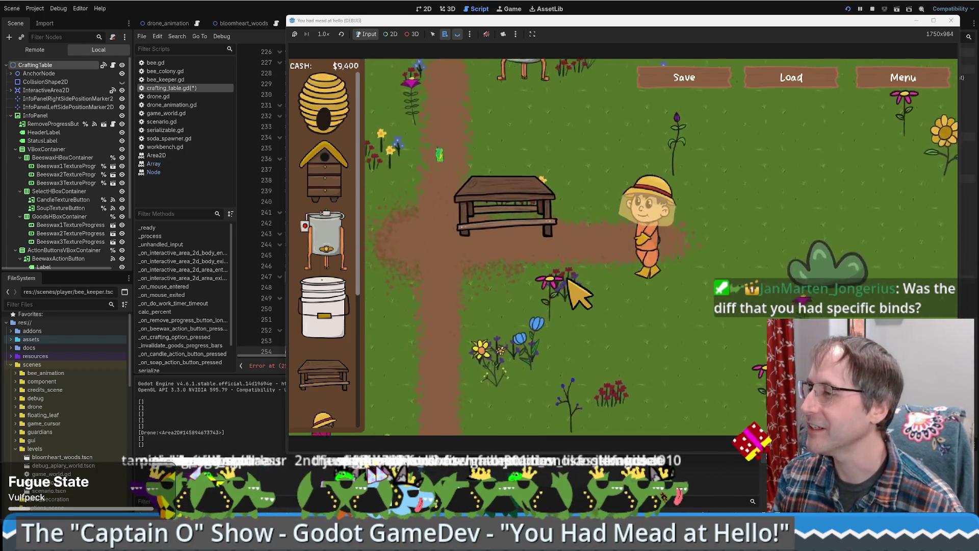
pyautogui.press('Left')
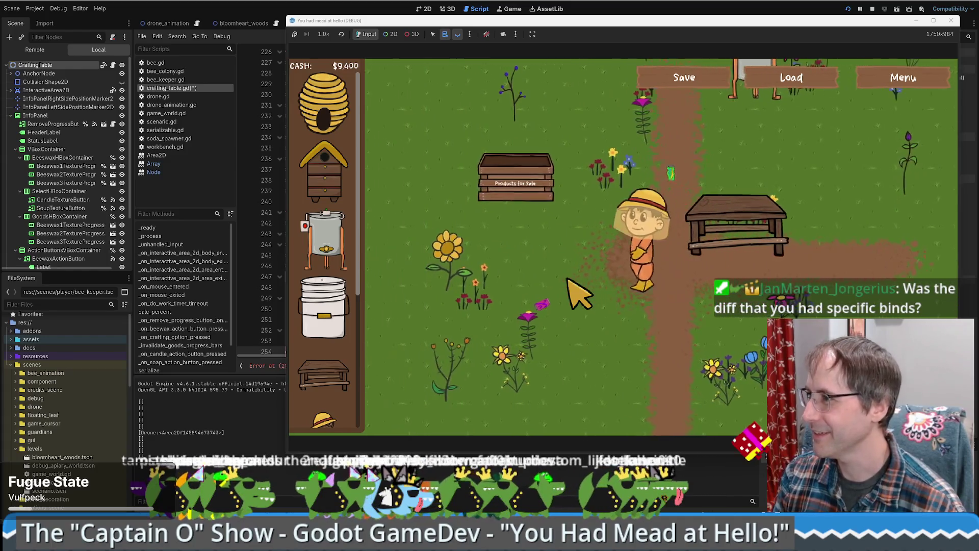
pyautogui.press('Right')
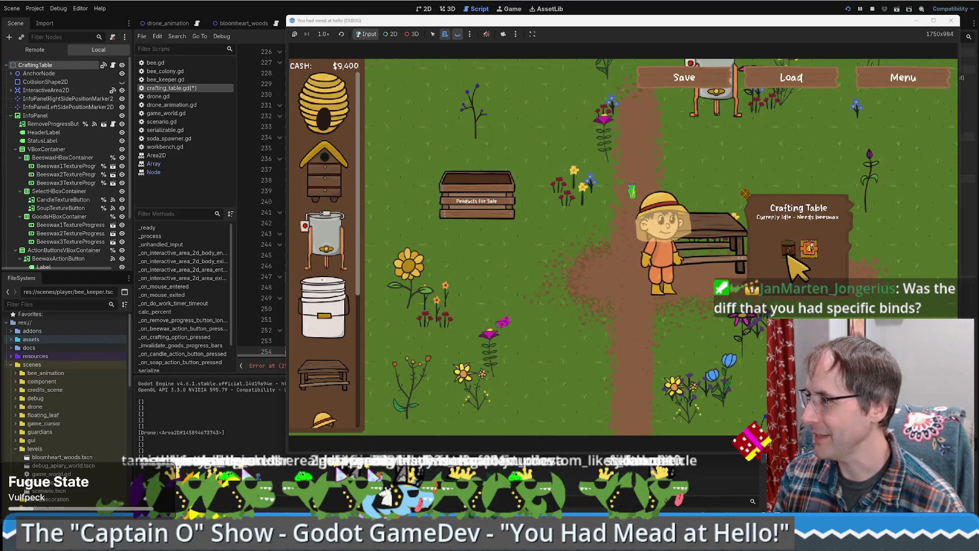
pyautogui.press('Up')
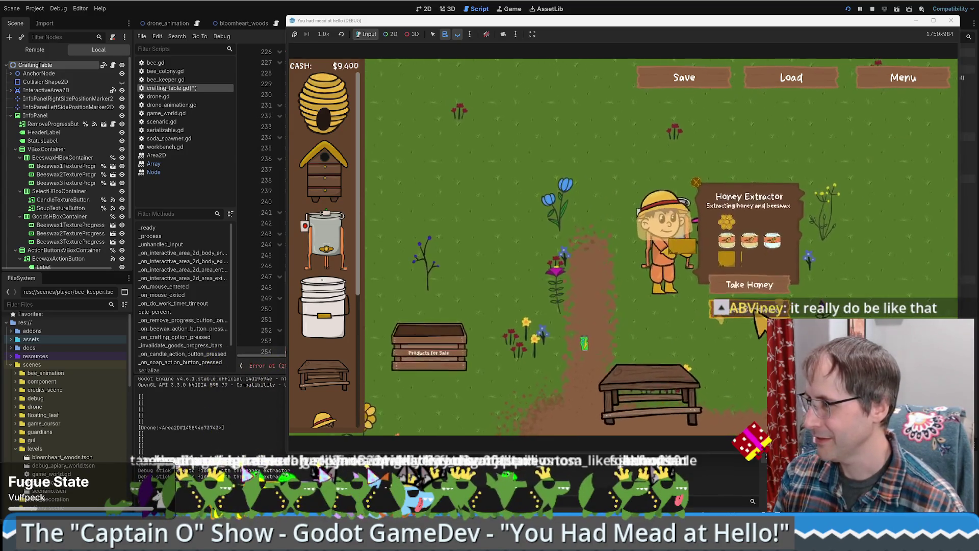
# Step: Take honey from the extractor and walk the beekeeper beside the crafting table
pyautogui.click(749, 282)
pyautogui.press('Down')
pyautogui.press('Left')
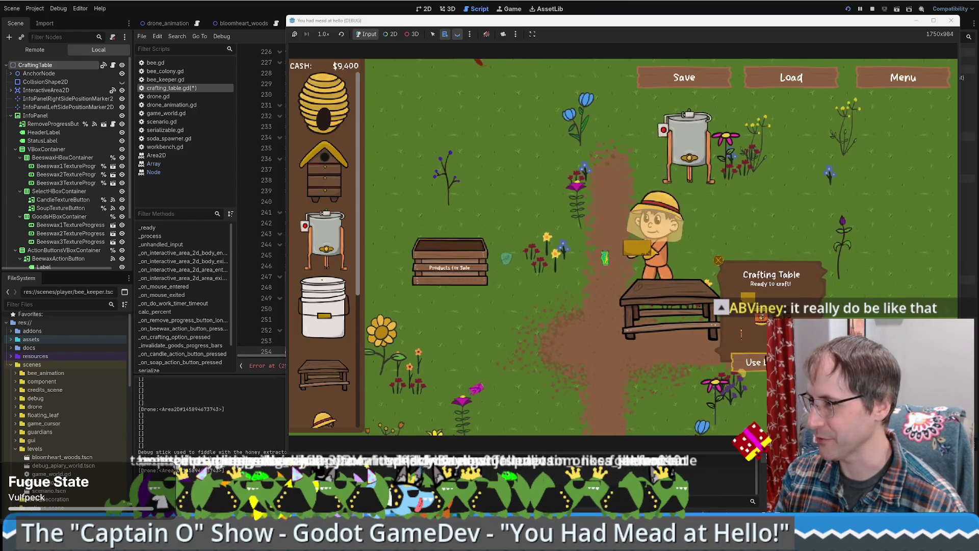
pyautogui.press('Down')
pyautogui.press('Left')
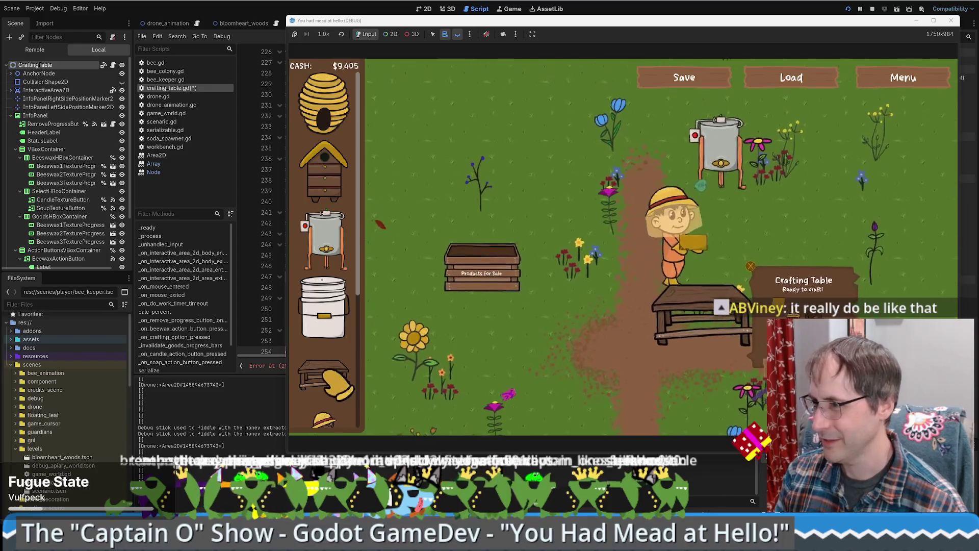
# Step: Place a second crafting table in the field, leaving $9,205 cash, and walk the beekeeper to it
pyautogui.moveTo(324, 375); pyautogui.dragTo(564, 394)
pyautogui.press('Down')
pyautogui.press('Left')
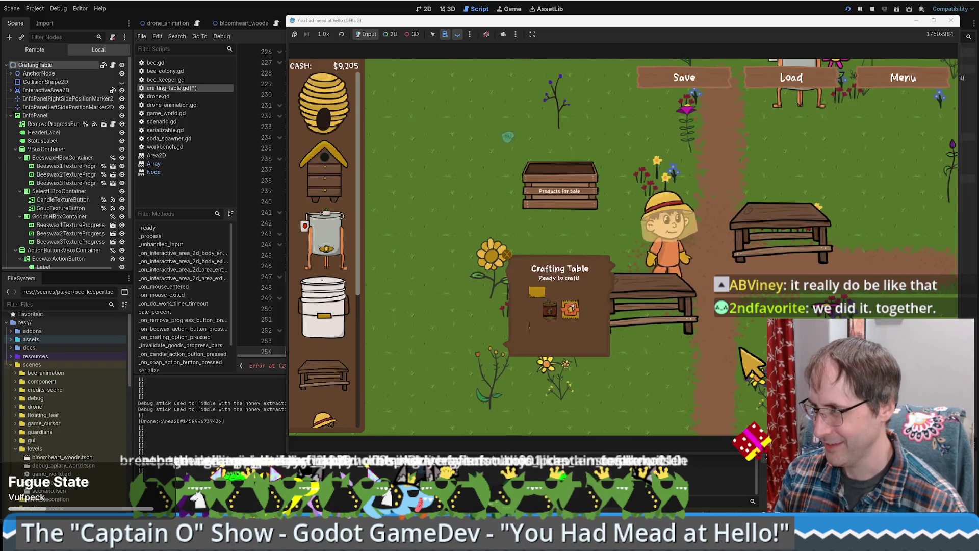
pyautogui.press('Right')
pyautogui.press('Down')
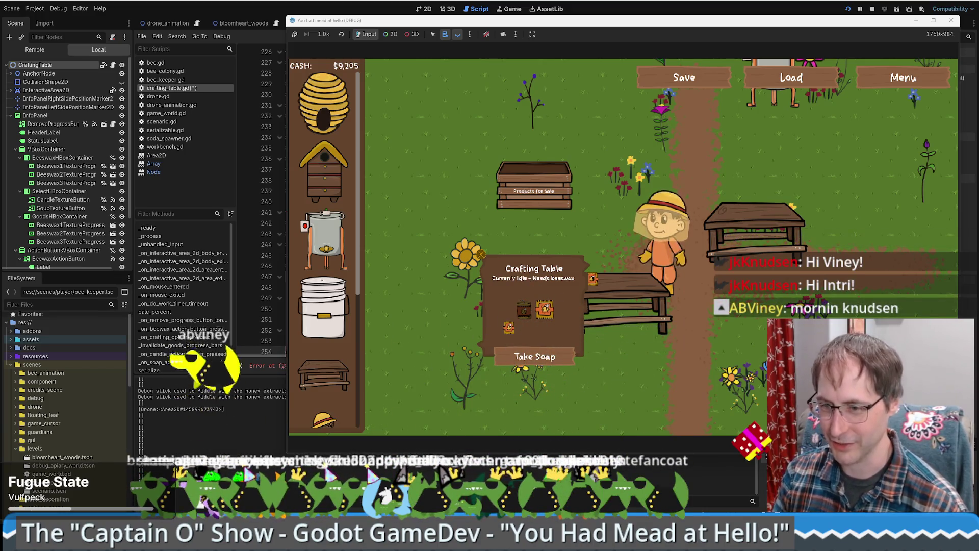
pyautogui.moveTo(90, 542)
pyautogui.moveTo(46, 487)
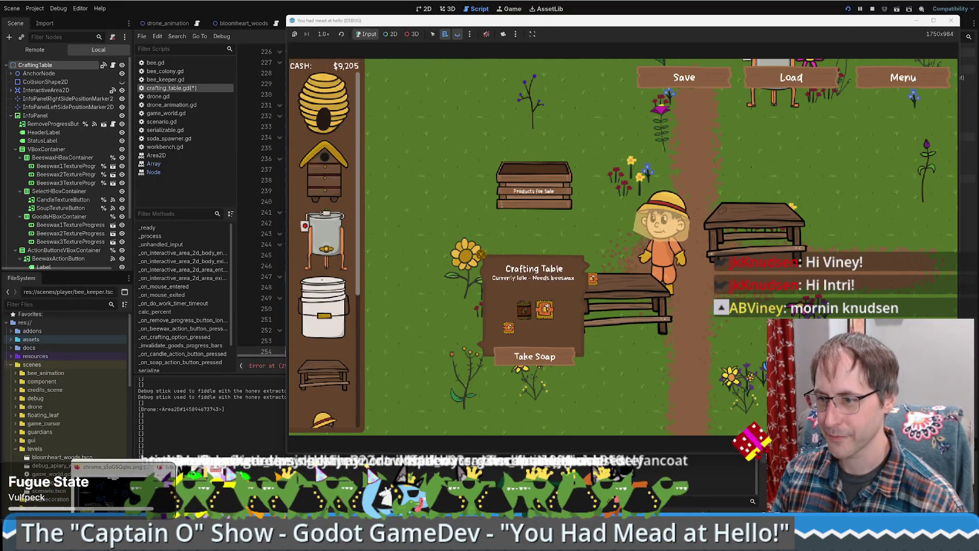
# Step: Load chess.com in a new browser tab, dismiss the promo popup, and go to the Play page
pyautogui.click(112, 487)
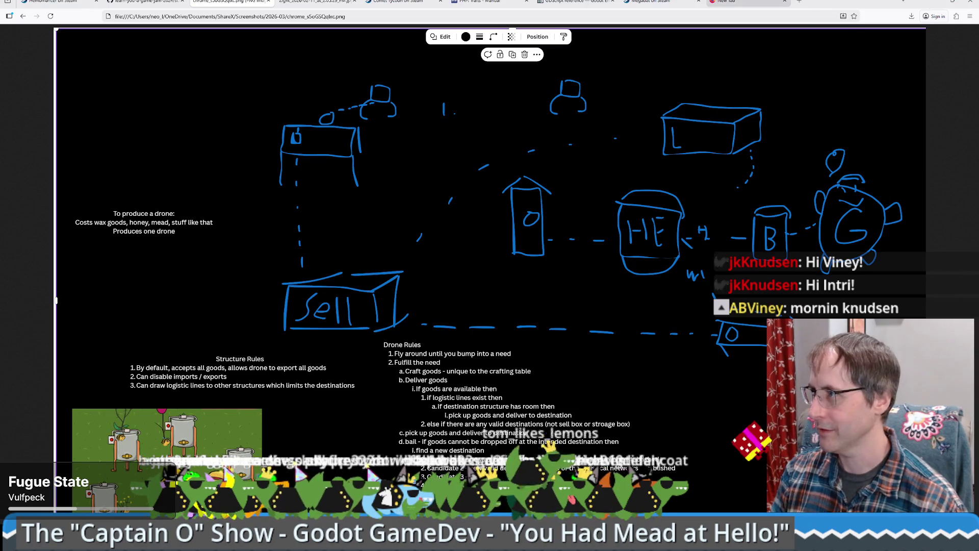
pyautogui.click(729, 1)
pyautogui.write('chess')
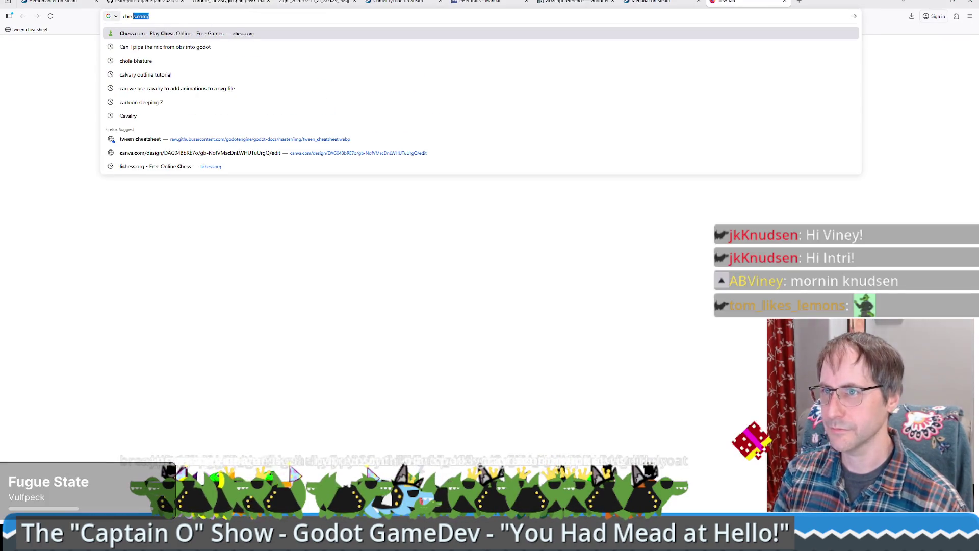
pyautogui.press('Return')
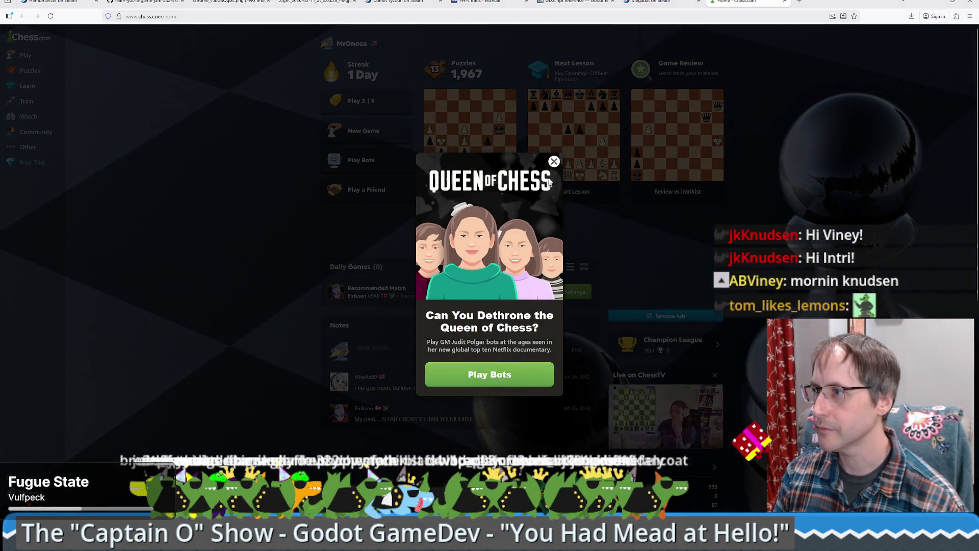
pyautogui.click(554, 161)
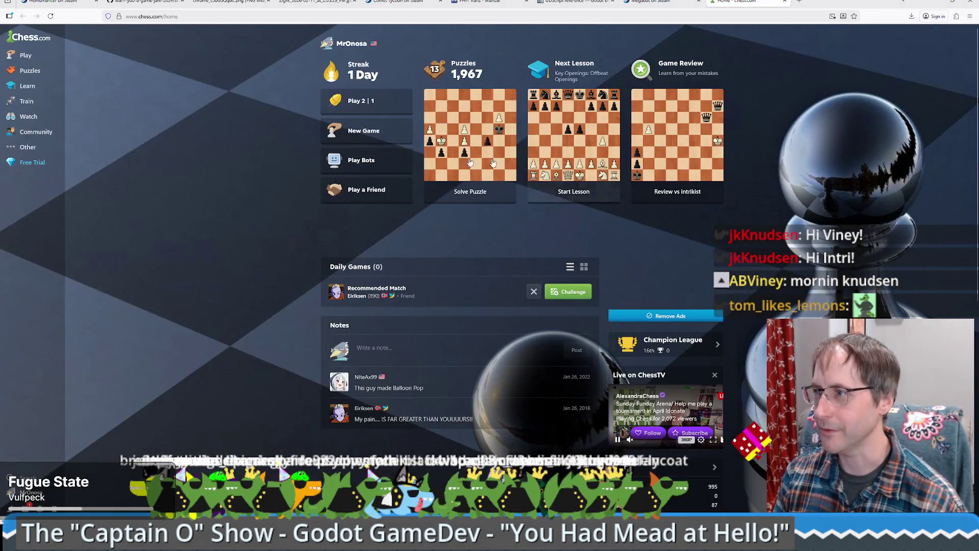
pyautogui.moveTo(32, 55)
pyautogui.click(100, 56)
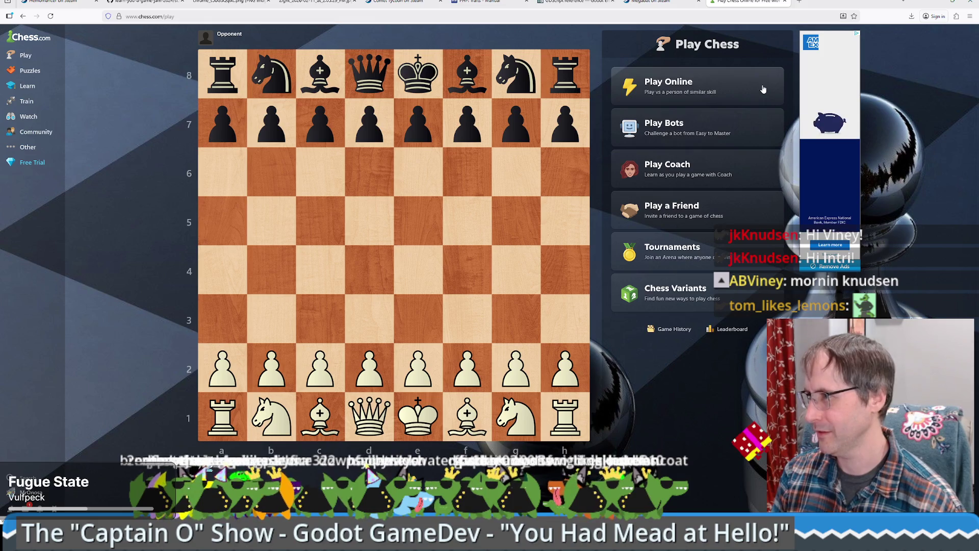
# Step: Challenge the chosen friend to a 3|2 Blitz game
pyautogui.click(708, 207)
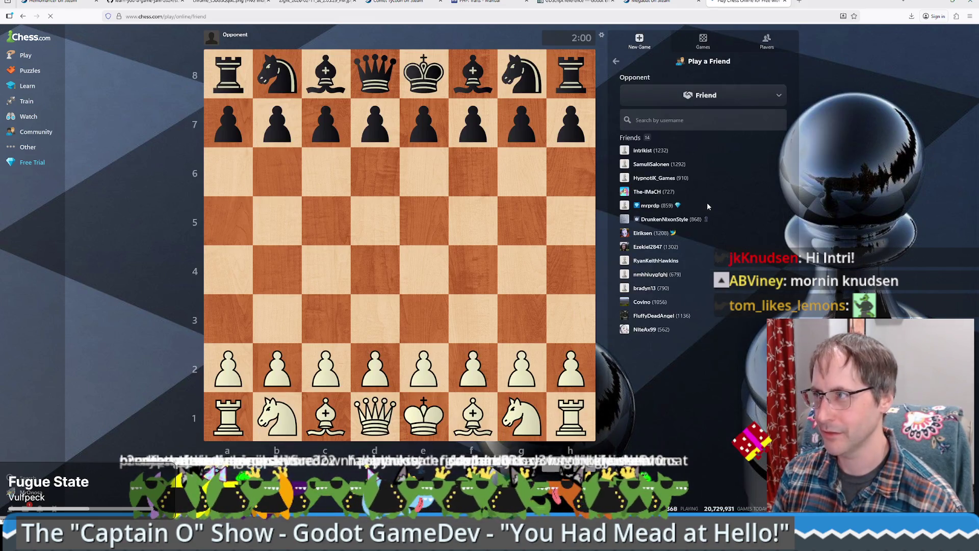
pyautogui.click(641, 150)
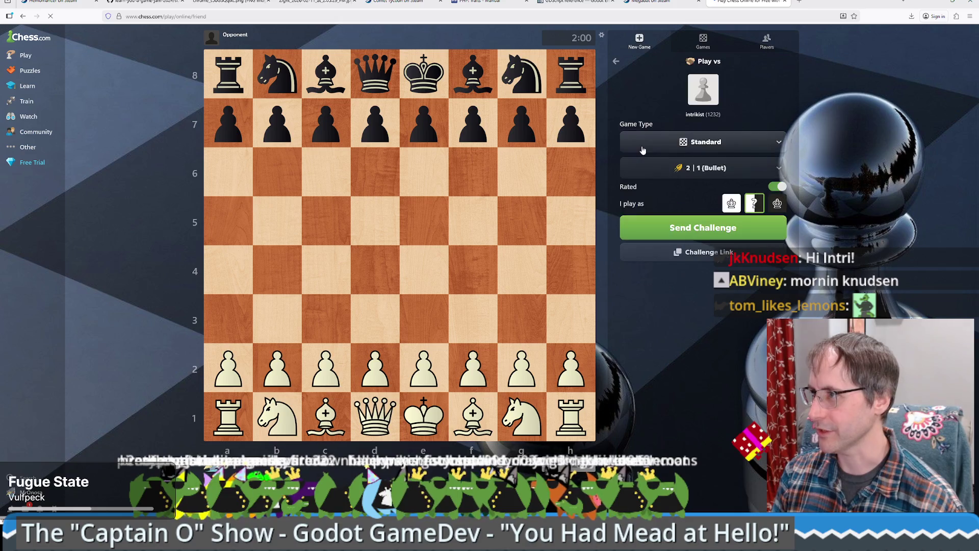
pyautogui.click(713, 174)
pyautogui.click(702, 239)
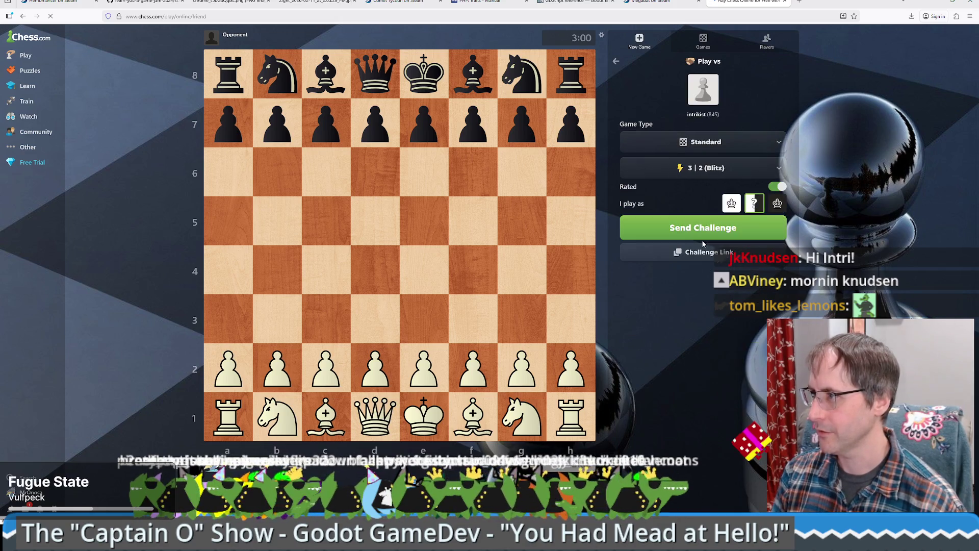
pyautogui.click(706, 232)
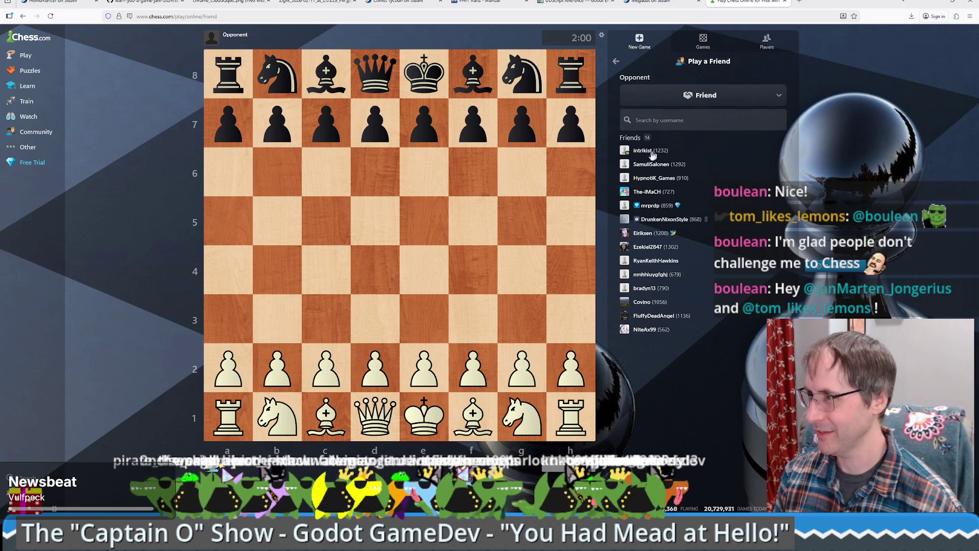
# Step: Resend the 3|2 Blitz challenge to the same friend to start the game
pyautogui.click(652, 153)
pyautogui.click(703, 167)
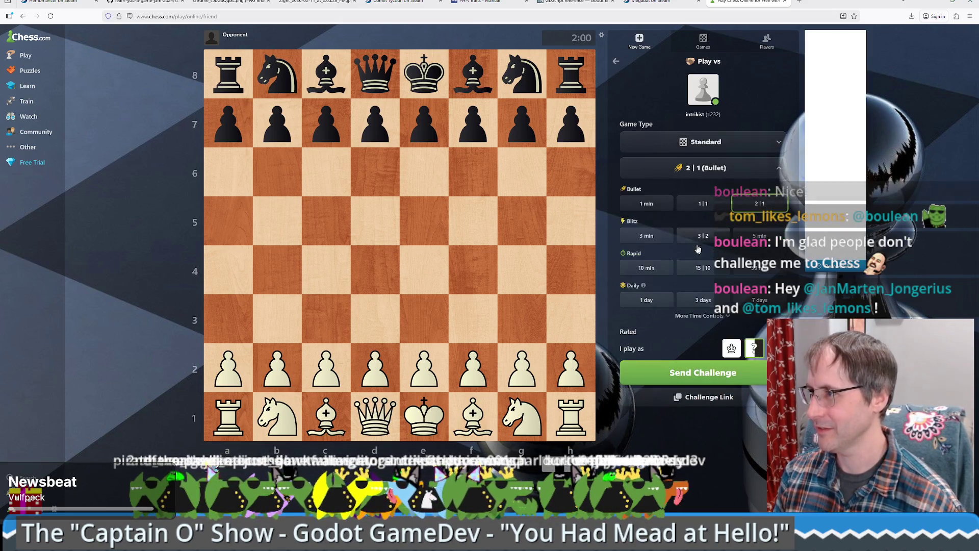
pyautogui.click(701, 237)
pyautogui.click(695, 230)
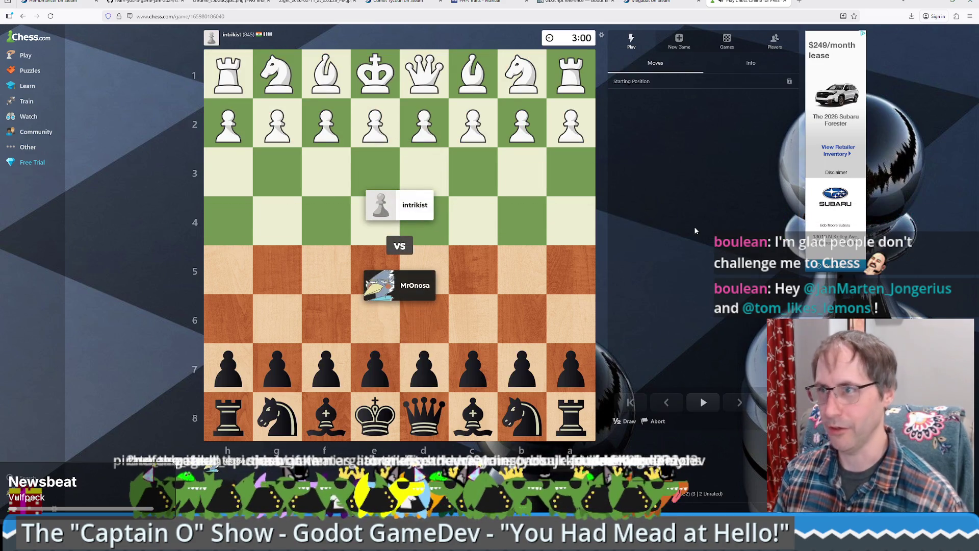
# Step: Open as Black with e5, Nc6, Nf6, Bc5 and d6
pyautogui.moveTo(372, 363); pyautogui.dragTo(386, 269)
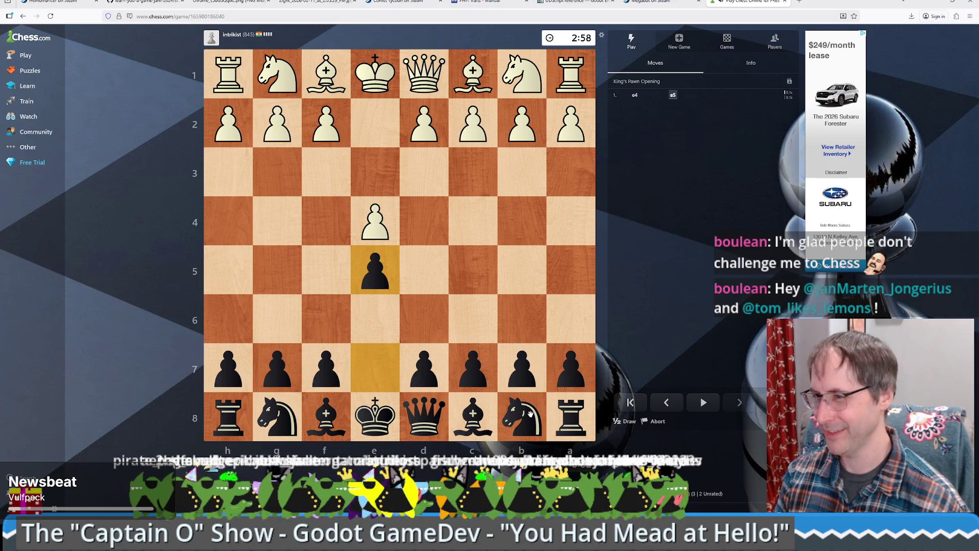
pyautogui.moveTo(531, 414); pyautogui.dragTo(473, 320)
pyautogui.moveTo(277, 417); pyautogui.dragTo(325, 320)
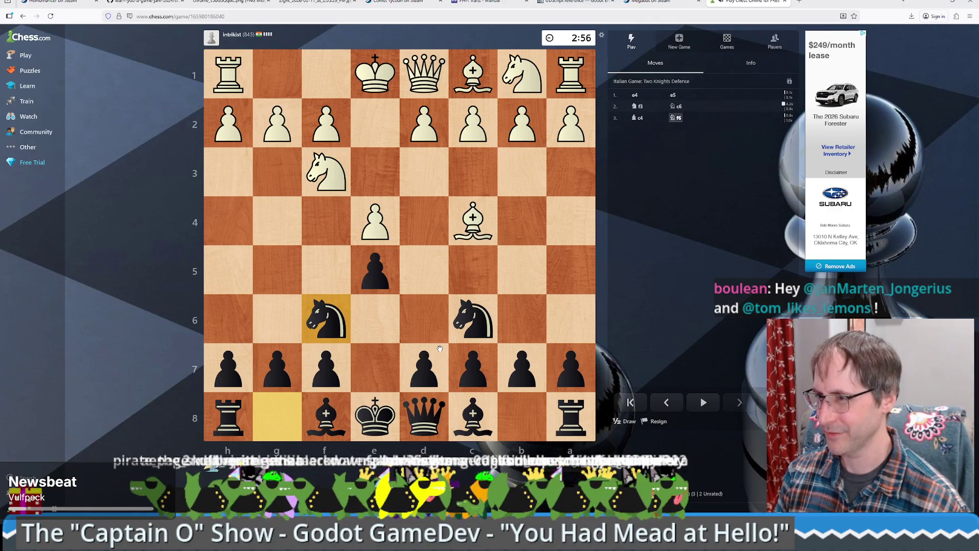
pyautogui.moveTo(326, 416); pyautogui.dragTo(473, 276)
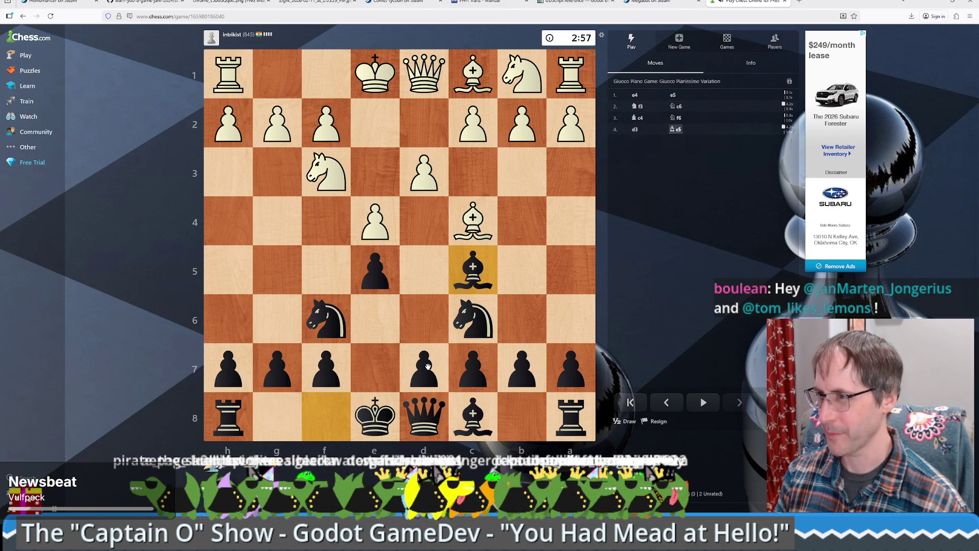
pyautogui.moveTo(426, 367); pyautogui.dragTo(421, 306)
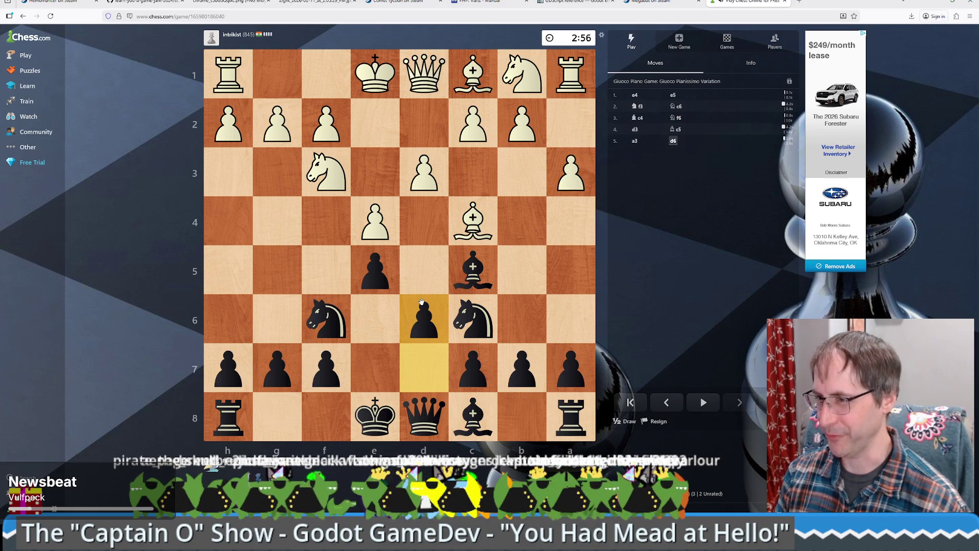
# Step: Push the queenside pawns a6, b5 and b4, then premove the knight to b4
pyautogui.click(380, 421)
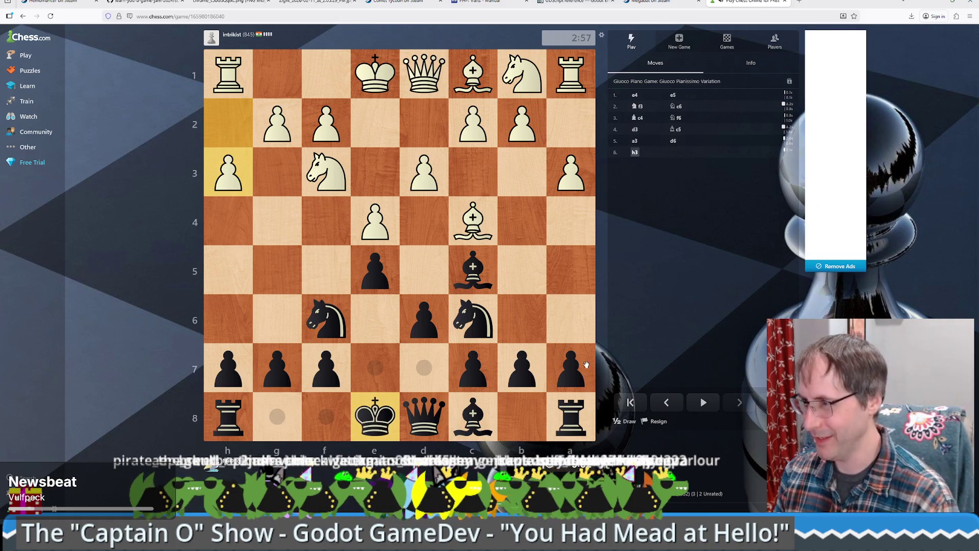
pyautogui.moveTo(581, 367); pyautogui.dragTo(571, 321)
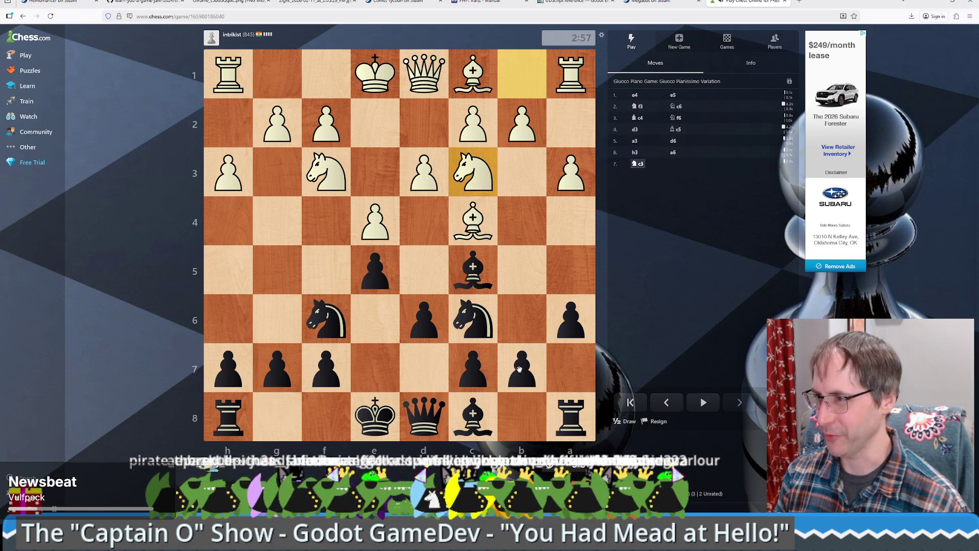
pyautogui.moveTo(523, 372); pyautogui.dragTo(520, 263)
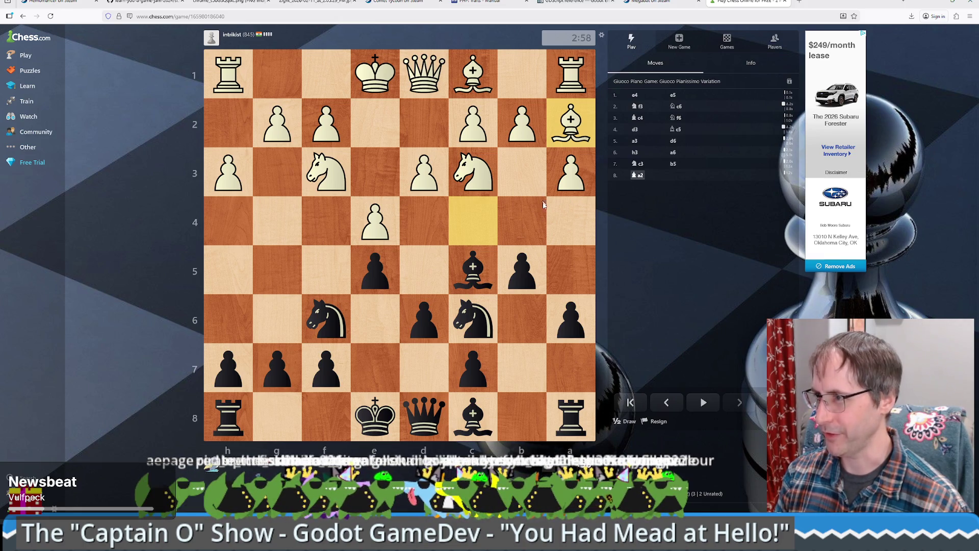
pyautogui.moveTo(532, 284); pyautogui.dragTo(526, 224)
pyautogui.moveTo(473, 320); pyautogui.dragTo(523, 219)
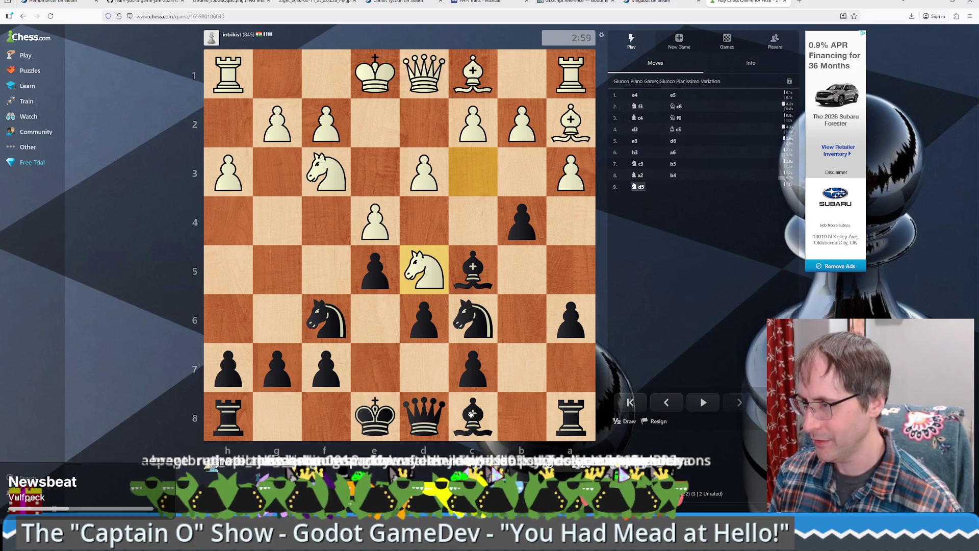
# Step: Play Be6, castle kingside, recapture on f6 with the queen, and take f2 with check
pyautogui.moveTo(471, 413); pyautogui.dragTo(380, 319)
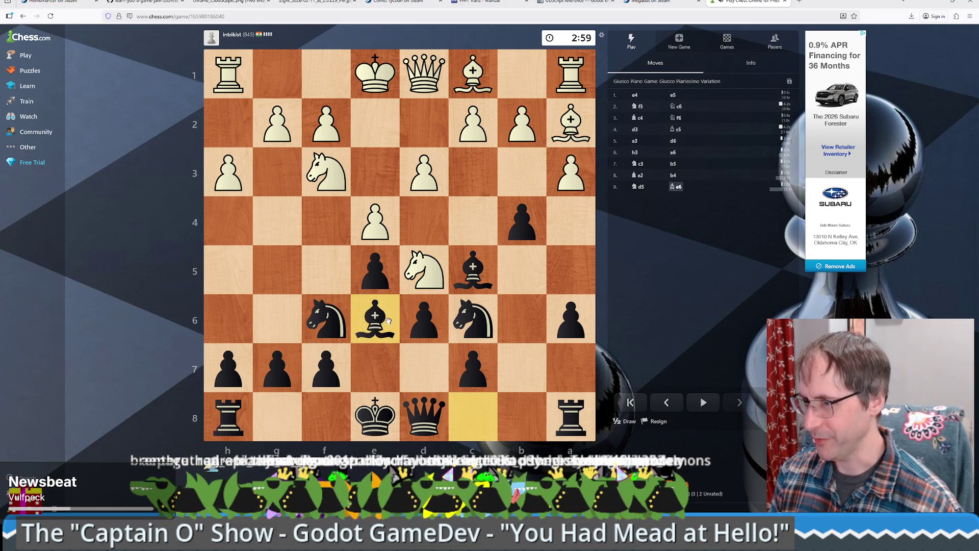
pyautogui.moveTo(412, 408); pyautogui.dragTo(316, 308)
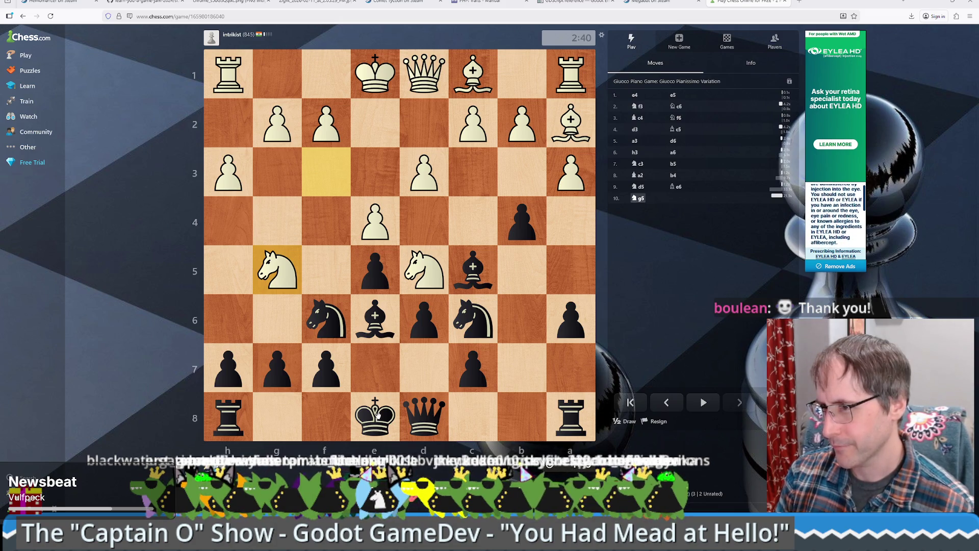
pyautogui.moveTo(378, 415)
pyautogui.mouseDown()
pyautogui.moveTo(263, 411)
pyautogui.moveTo(276, 414)
pyautogui.mouseUp()
pyautogui.moveTo(322, 347); pyautogui.dragTo(378, 315)
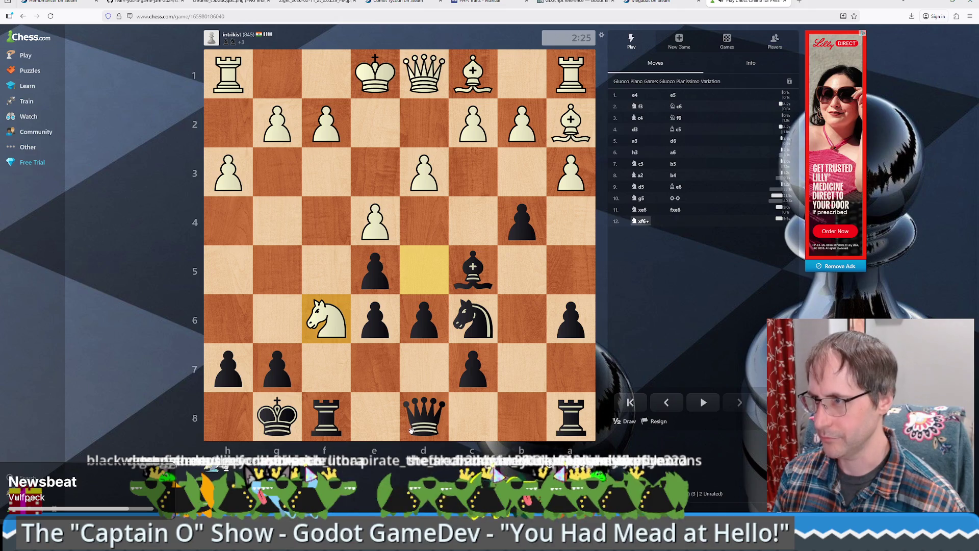
pyautogui.moveTo(411, 431); pyautogui.dragTo(336, 317)
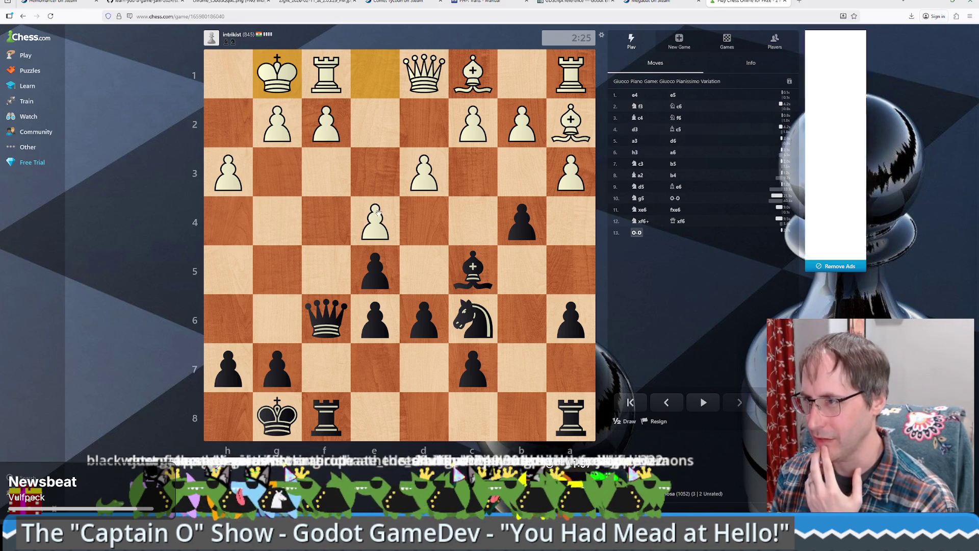
pyautogui.click(473, 269)
pyautogui.click(326, 123)
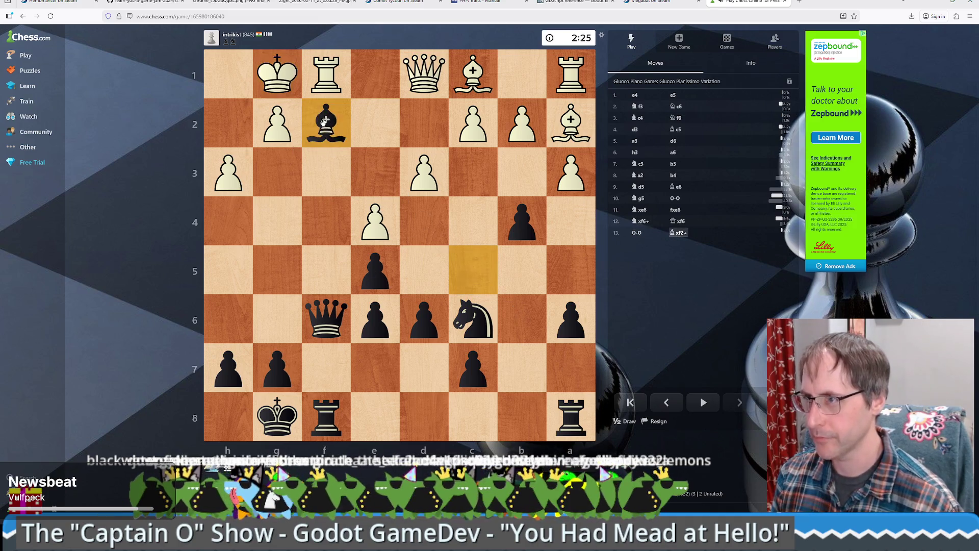
# Step: Play the queen to h4 and step the king from g8 to h8
pyautogui.moveTo(322, 324); pyautogui.dragTo(317, 119)
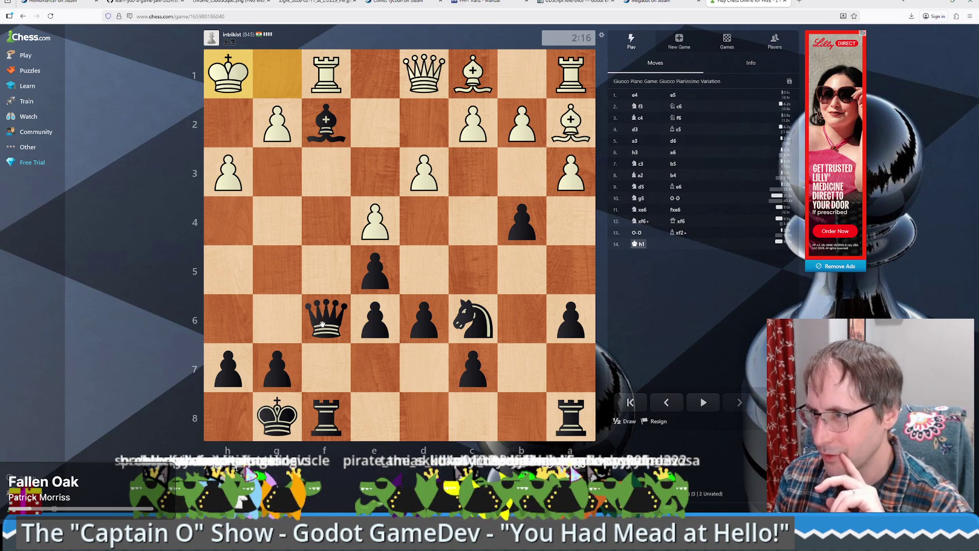
pyautogui.moveTo(322, 324); pyautogui.dragTo(228, 221)
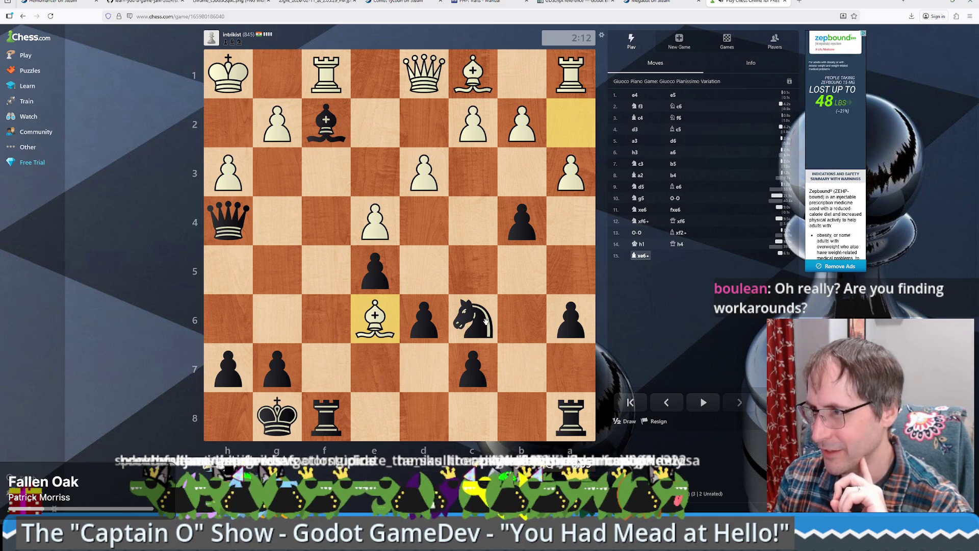
pyautogui.moveTo(480, 320); pyautogui.dragTo(422, 224)
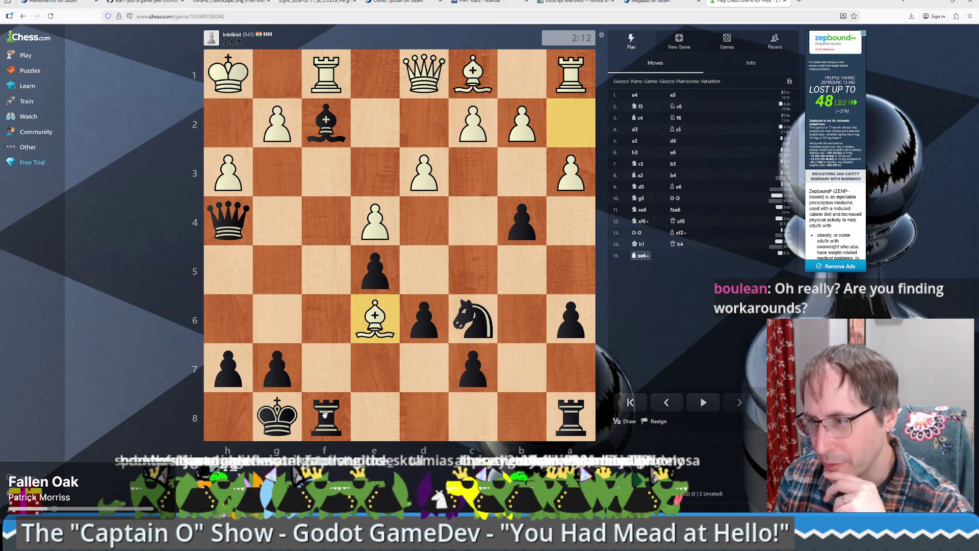
pyautogui.moveTo(277, 417); pyautogui.dragTo(229, 416)
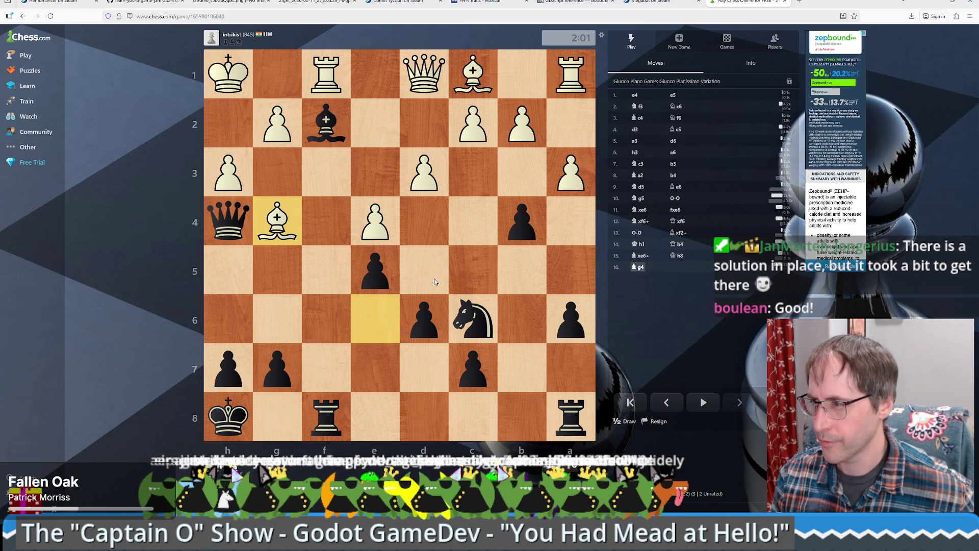
# Step: Double the rooks with Rf6 and Rf8, then shrink the browser window
pyautogui.click(471, 320)
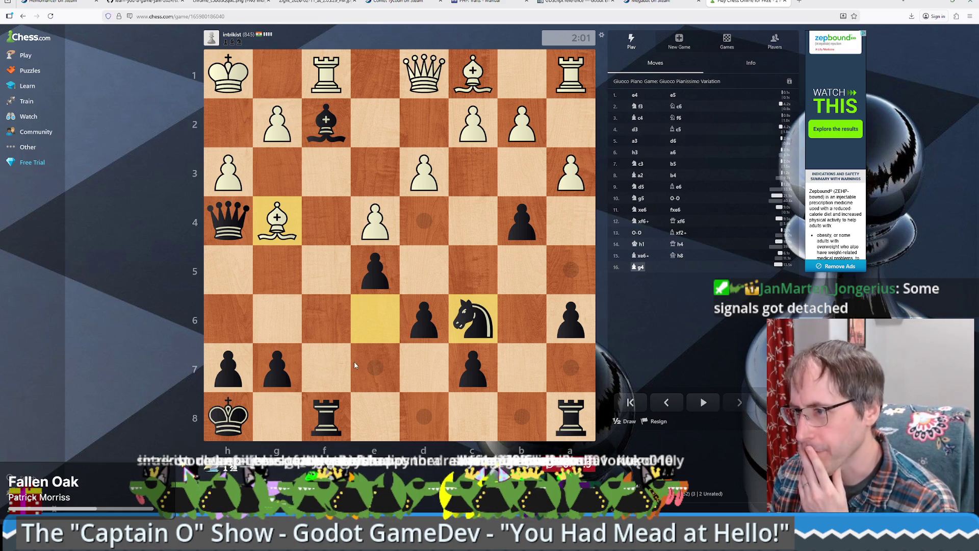
pyautogui.moveTo(324, 421); pyautogui.dragTo(324, 328)
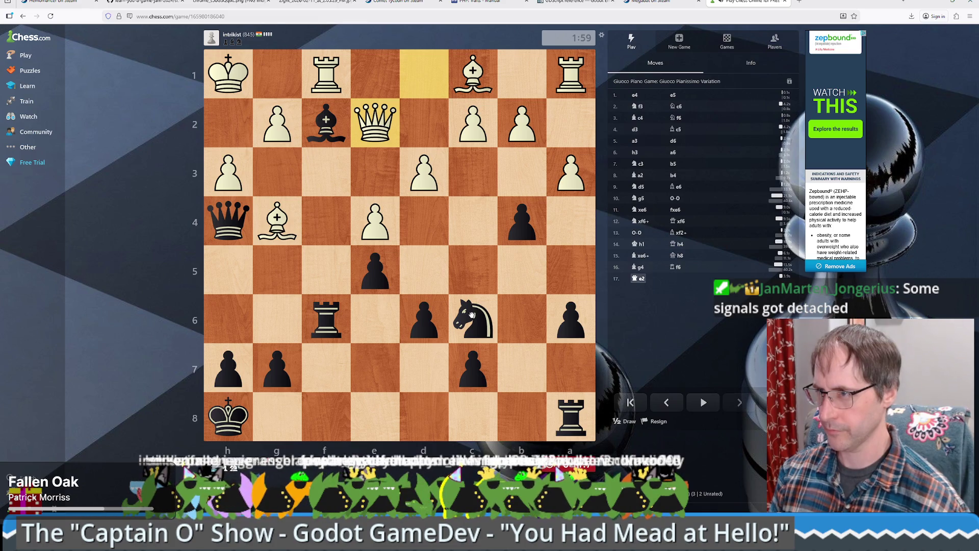
pyautogui.moveTo(570, 416)
pyautogui.mouseDown()
pyautogui.moveTo(323, 408)
pyautogui.moveTo(327, 416)
pyautogui.mouseUp()
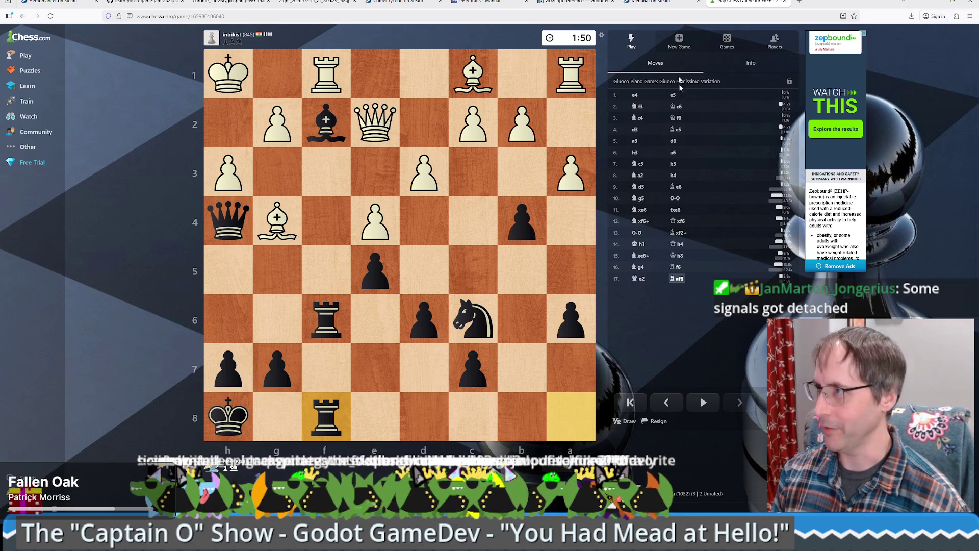
pyautogui.moveTo(847, 3)
pyautogui.mouseDown()
pyautogui.moveTo(847, 21)
pyautogui.moveTo(741, 21)
pyautogui.moveTo(767, 32)
pyautogui.mouseUp()
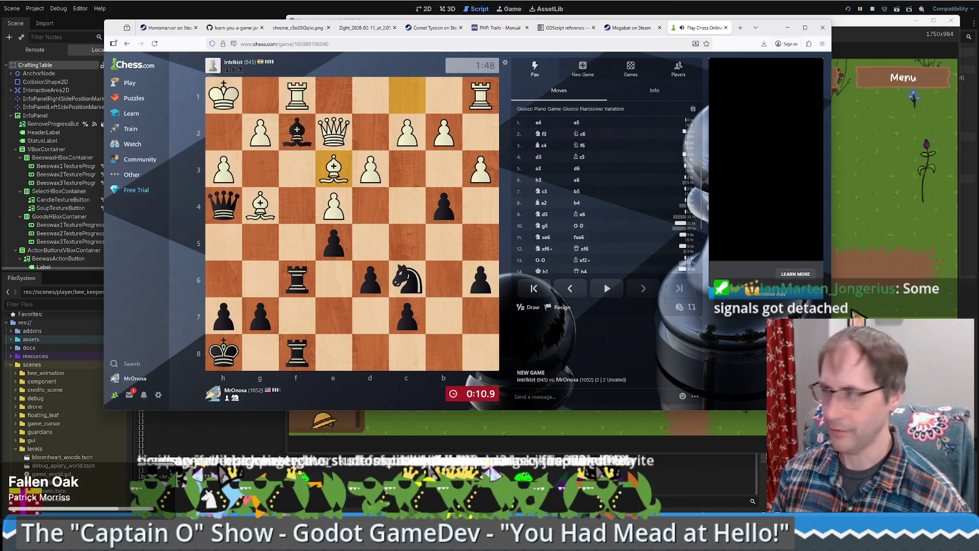
# Step: Play Nd4, capture White's bishop on e2 with the knight, and trade rooks on f1
pyautogui.moveTo(407, 279)
pyautogui.mouseDown()
pyautogui.moveTo(389, 267)
pyautogui.moveTo(370, 205)
pyautogui.moveTo(408, 263)
pyautogui.mouseUp()
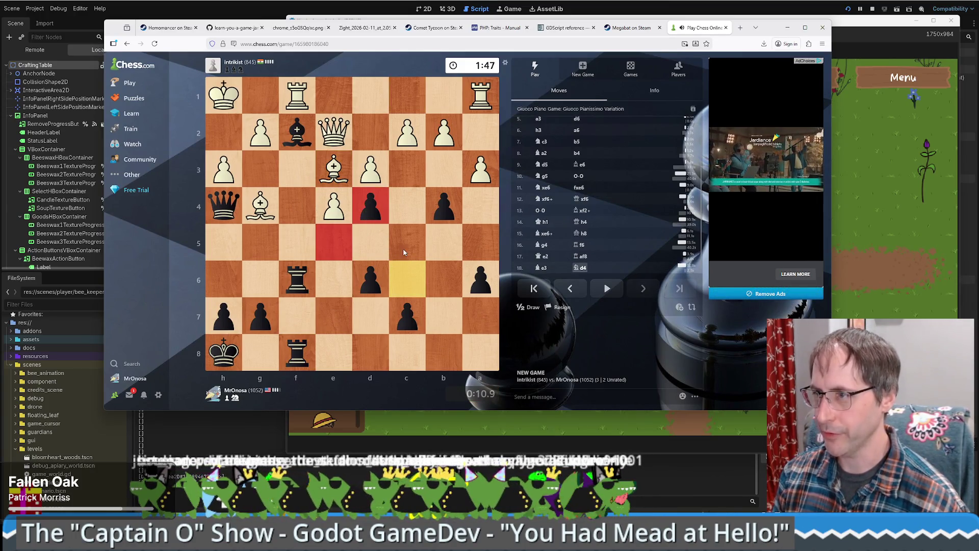
pyautogui.rightClick(306, 164)
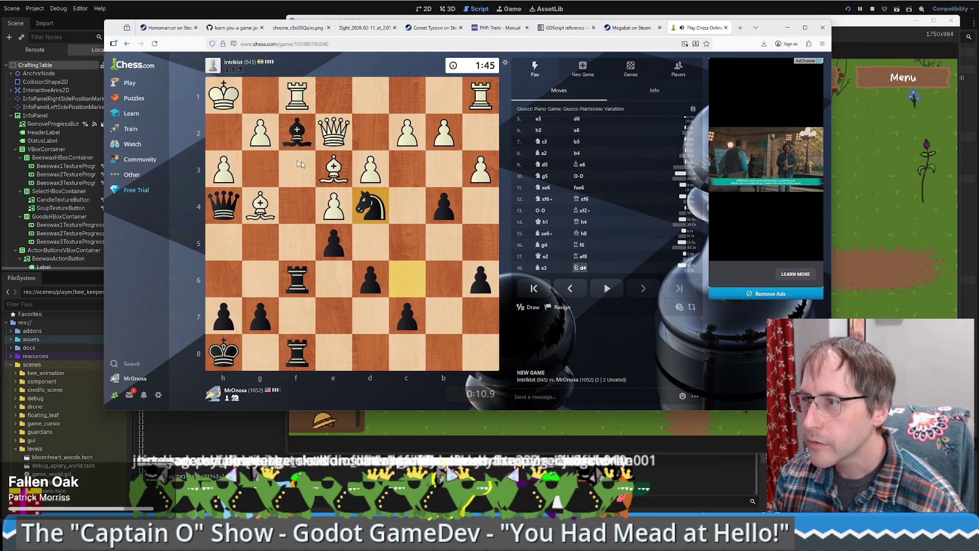
pyautogui.moveTo(296, 131)
pyautogui.mouseDown()
pyautogui.moveTo(380, 203)
pyautogui.moveTo(370, 206)
pyautogui.mouseUp()
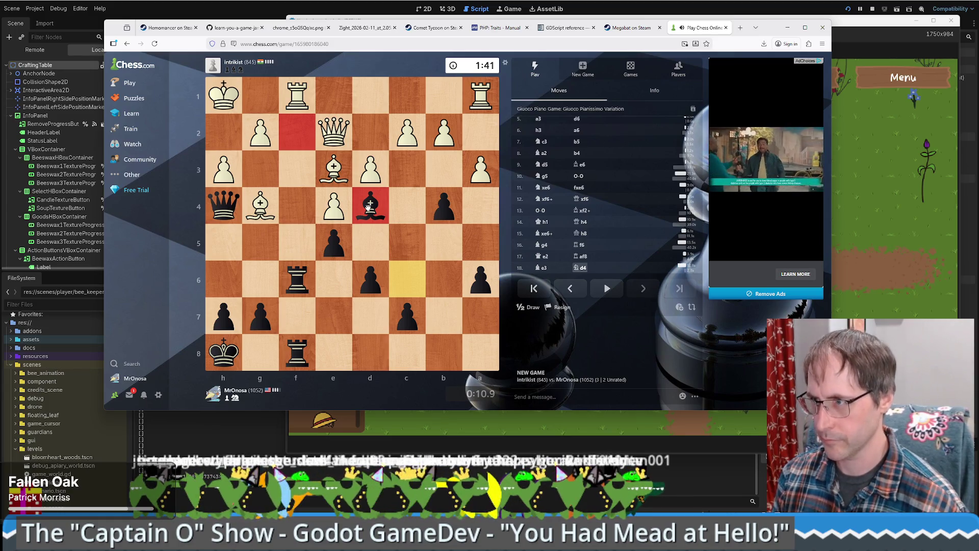
pyautogui.moveTo(367, 207); pyautogui.dragTo(334, 132)
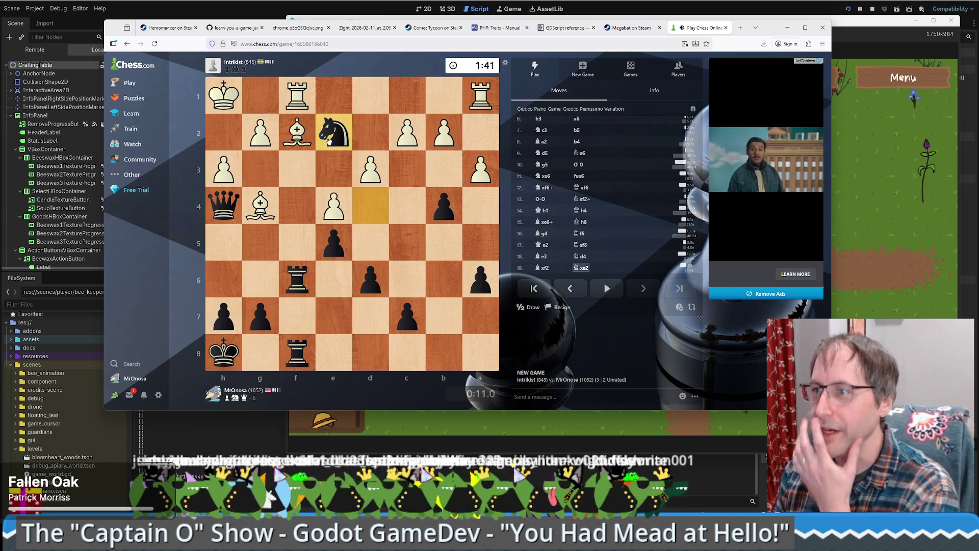
pyautogui.moveTo(291, 285); pyautogui.dragTo(296, 100)
pyautogui.moveTo(281, 351)
pyautogui.mouseDown()
pyautogui.moveTo(299, 99)
pyautogui.moveTo(311, 97)
pyautogui.mouseUp()
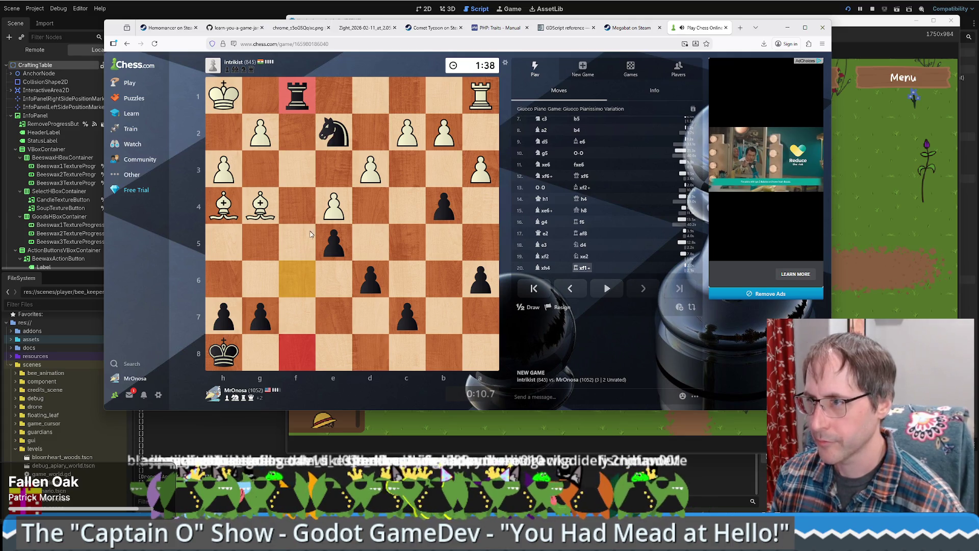
# Step: Play Nf4, g6 and Kg8, then bring the rook from f1 to f2
pyautogui.click(333, 132)
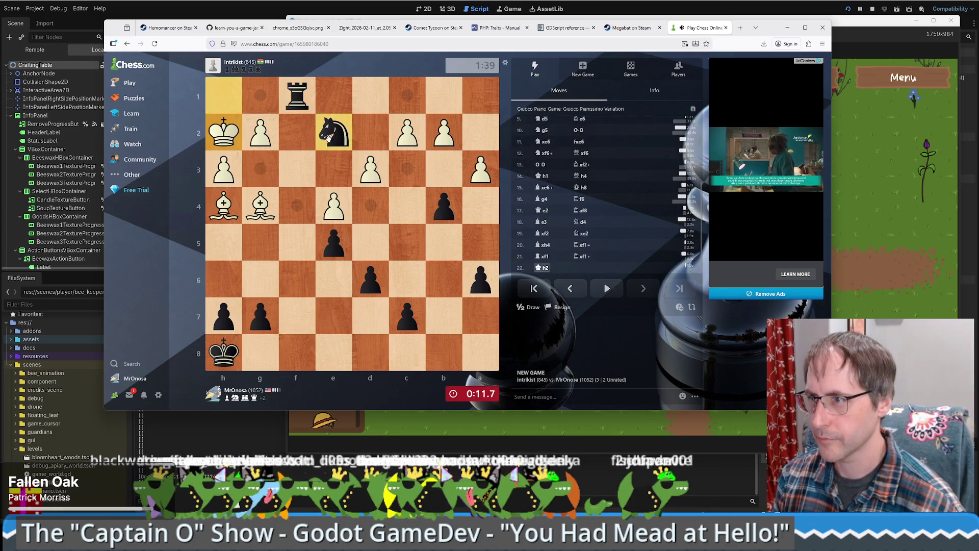
pyautogui.click(300, 209)
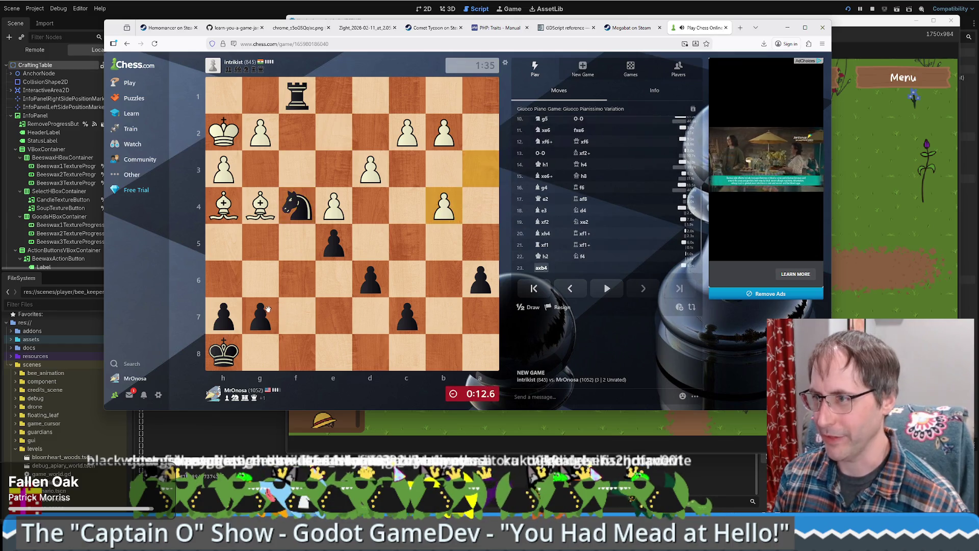
pyautogui.moveTo(261, 314); pyautogui.dragTo(261, 278)
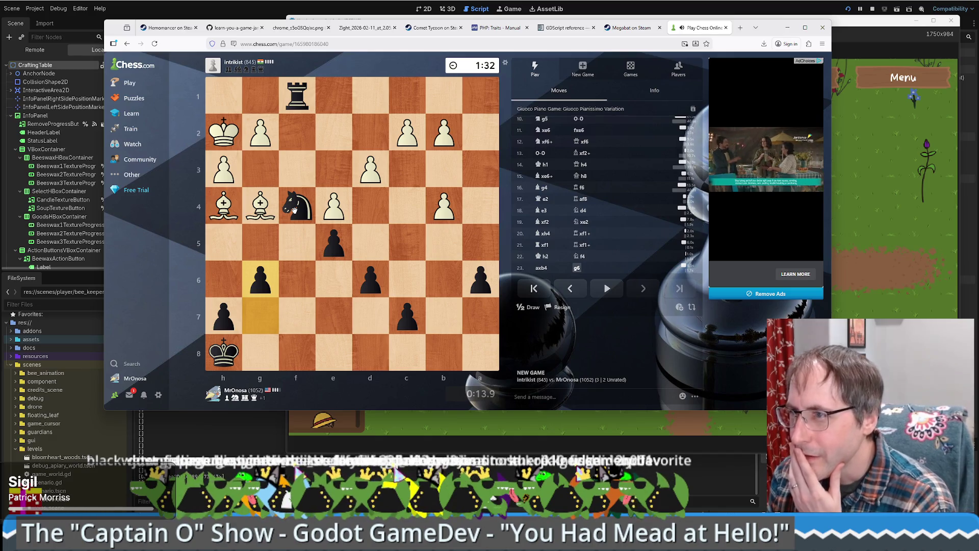
pyautogui.moveTo(224, 354); pyautogui.dragTo(300, 352)
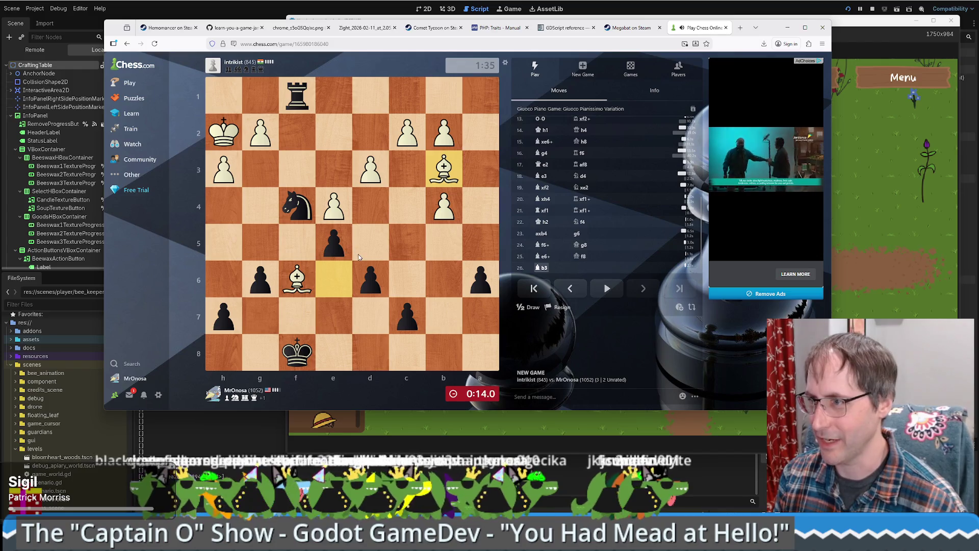
pyautogui.click(301, 196)
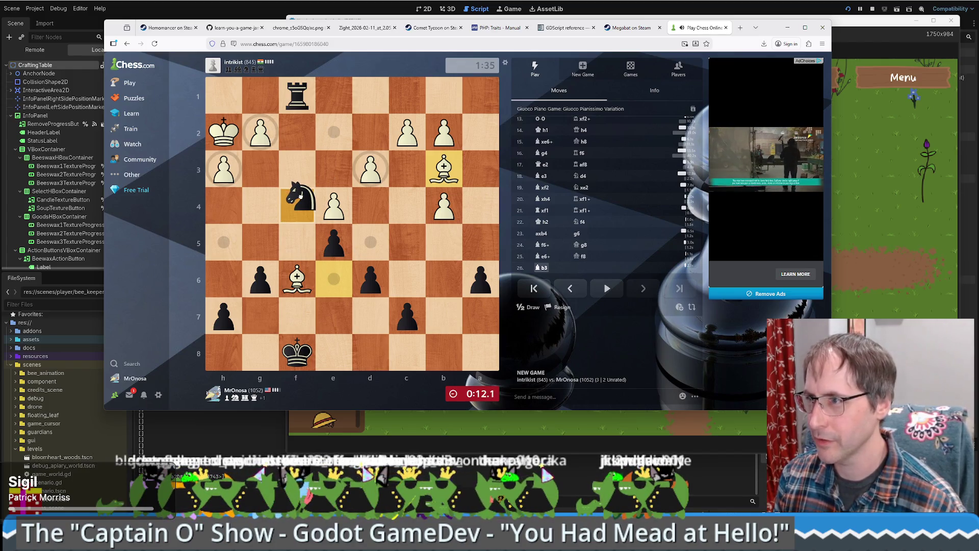
pyautogui.click(304, 195)
pyautogui.moveTo(302, 97); pyautogui.dragTo(297, 133)
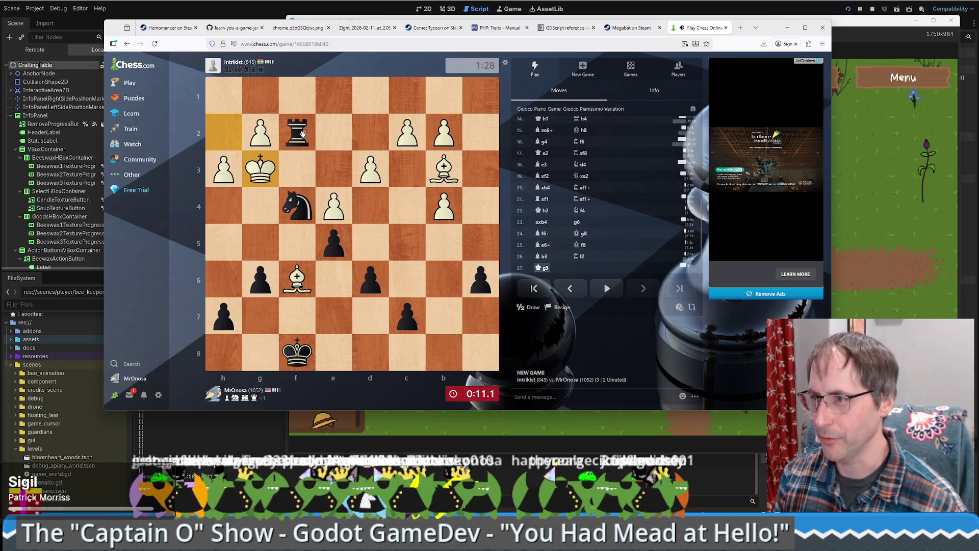
# Step: Take g2 with the knight, recapture exf4 after Nf4, and win the c2 pawn with the rook
pyautogui.moveTo(297, 202); pyautogui.dragTo(265, 133)
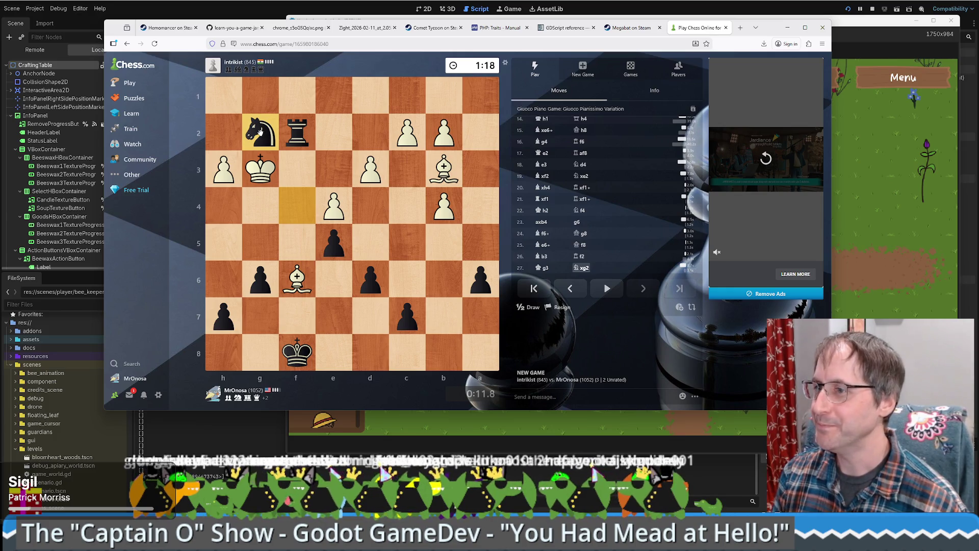
pyautogui.moveTo(260, 133); pyautogui.dragTo(333, 138)
pyautogui.click(296, 137)
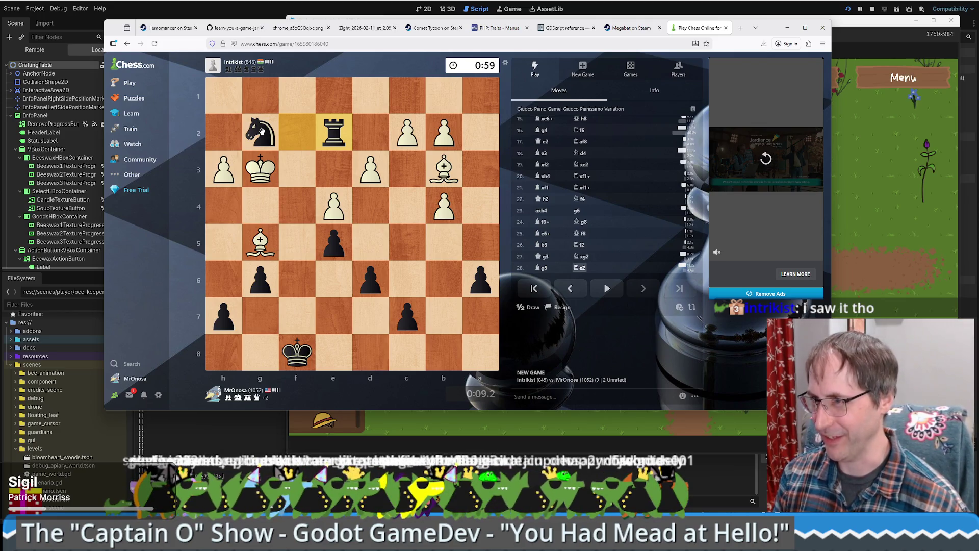
pyautogui.moveTo(262, 131); pyautogui.dragTo(295, 207)
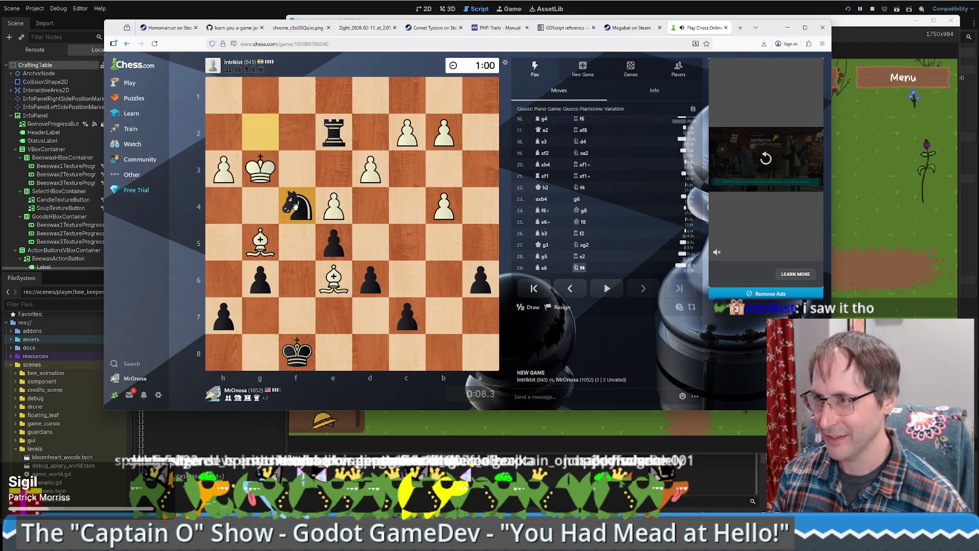
pyautogui.moveTo(327, 240); pyautogui.dragTo(298, 210)
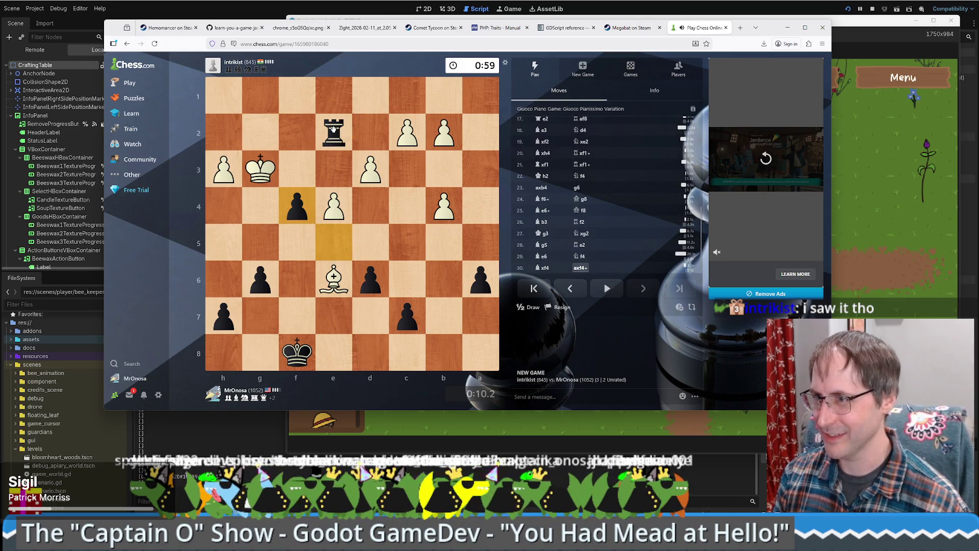
pyautogui.moveTo(333, 130)
pyautogui.mouseDown()
pyautogui.moveTo(437, 133)
pyautogui.moveTo(413, 131)
pyautogui.mouseUp()
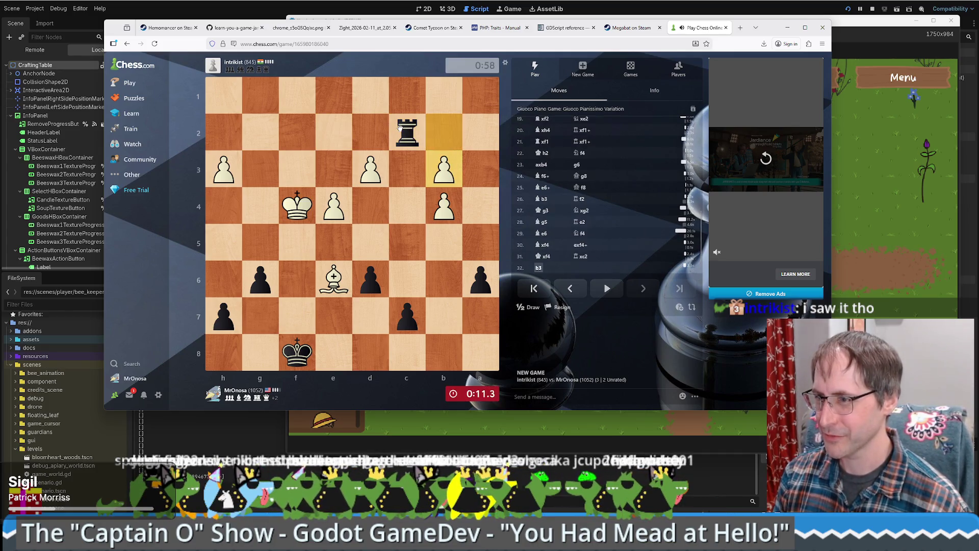
pyautogui.moveTo(408, 135)
pyautogui.mouseDown()
pyautogui.moveTo(412, 167)
pyautogui.moveTo(405, 130)
pyautogui.mouseUp()
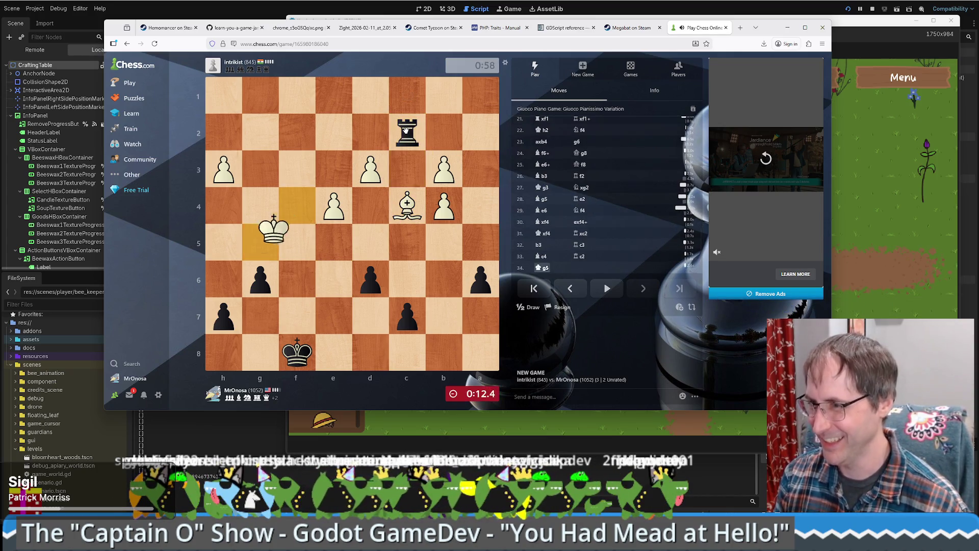
# Step: Shuffle the rook from c3 to g2, h2, back to g2, then g3
pyautogui.moveTo(406, 132)
pyautogui.mouseDown()
pyautogui.moveTo(221, 132)
pyautogui.moveTo(260, 134)
pyautogui.mouseUp()
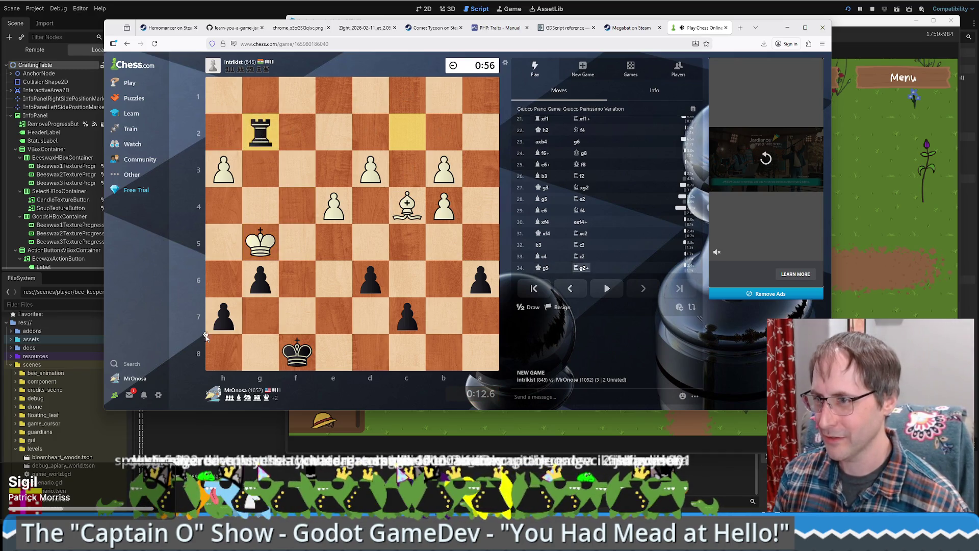
pyautogui.click(293, 354)
pyautogui.click(292, 353)
pyautogui.moveTo(255, 138)
pyautogui.mouseDown()
pyautogui.moveTo(258, 166)
pyautogui.moveTo(223, 133)
pyautogui.mouseUp()
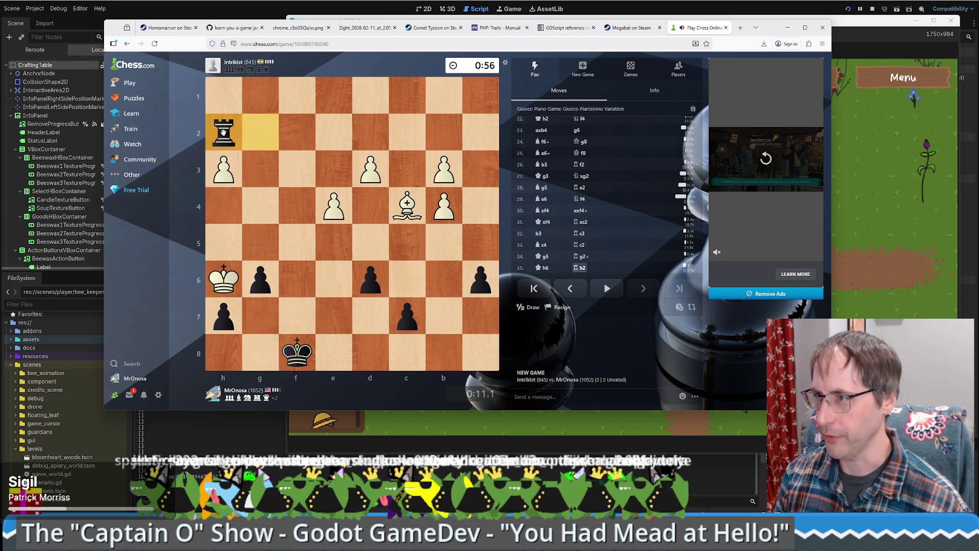
pyautogui.click(222, 127)
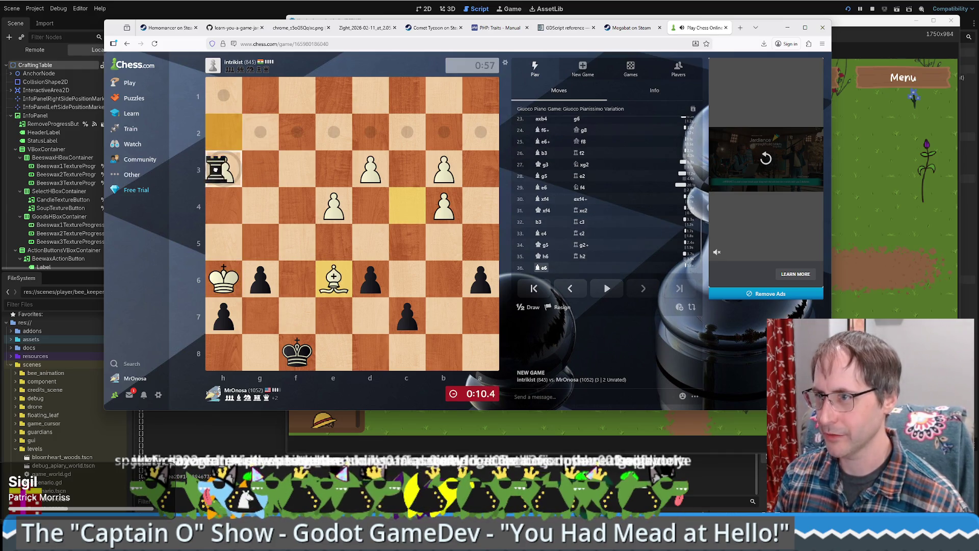
pyautogui.click(224, 130)
pyautogui.click(225, 134)
pyautogui.click(259, 137)
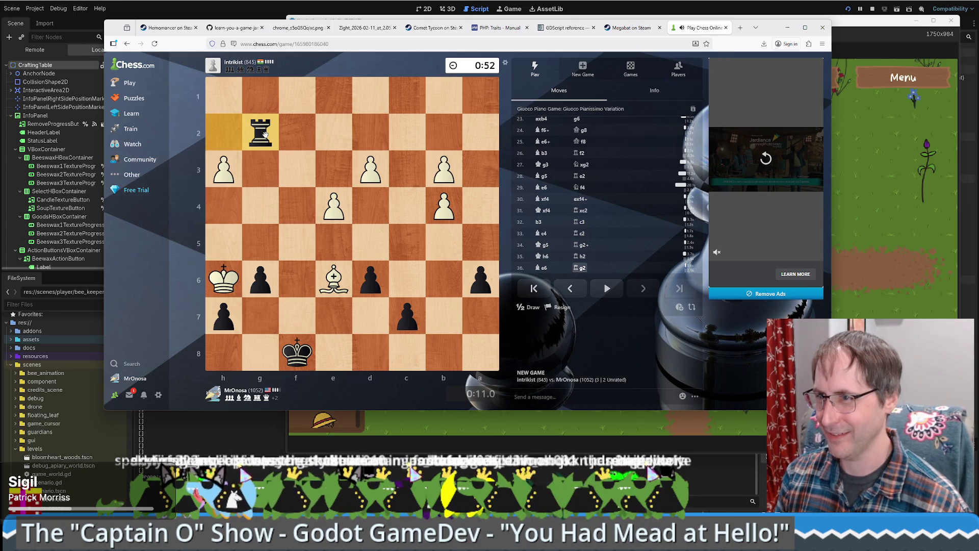
pyautogui.click(263, 141)
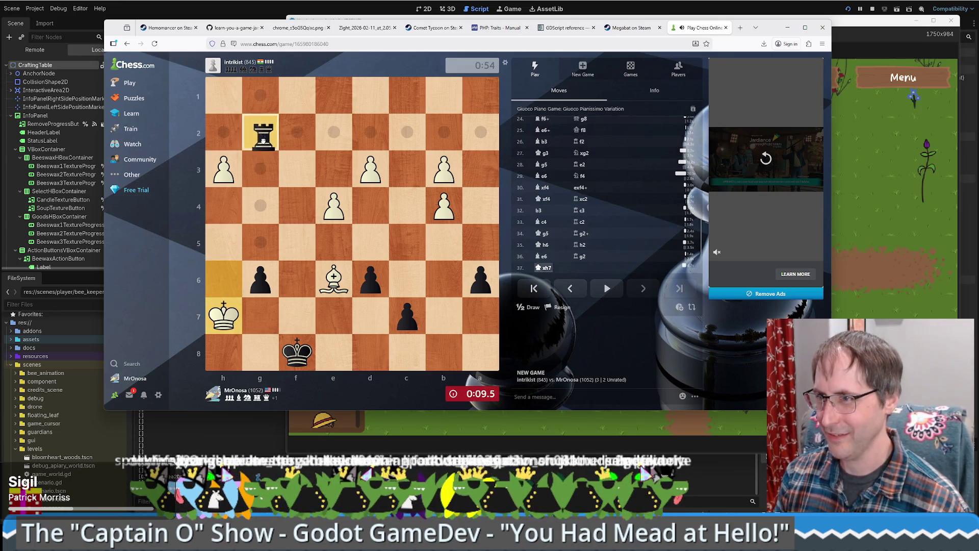
pyautogui.click(260, 168)
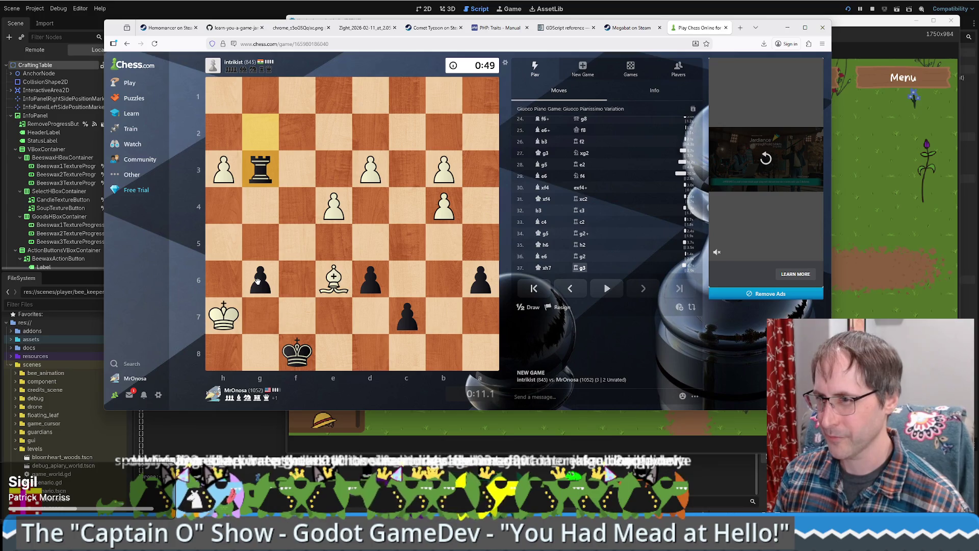
# Step: Push g6 to g5, then capture White's pawns on b3 and b4 with the rook
pyautogui.moveTo(261, 283); pyautogui.dragTo(261, 243)
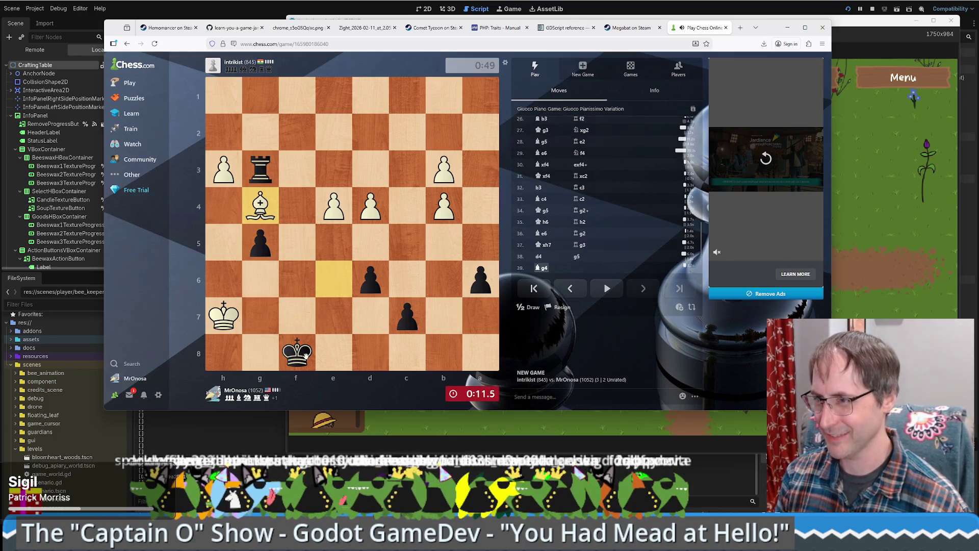
pyautogui.moveTo(259, 181); pyautogui.dragTo(443, 171)
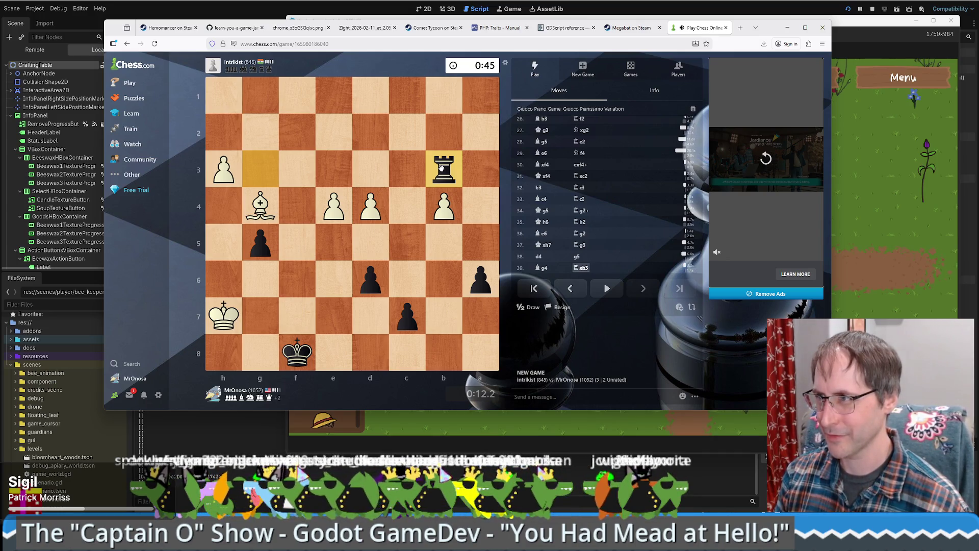
pyautogui.moveTo(442, 169); pyautogui.dragTo(438, 203)
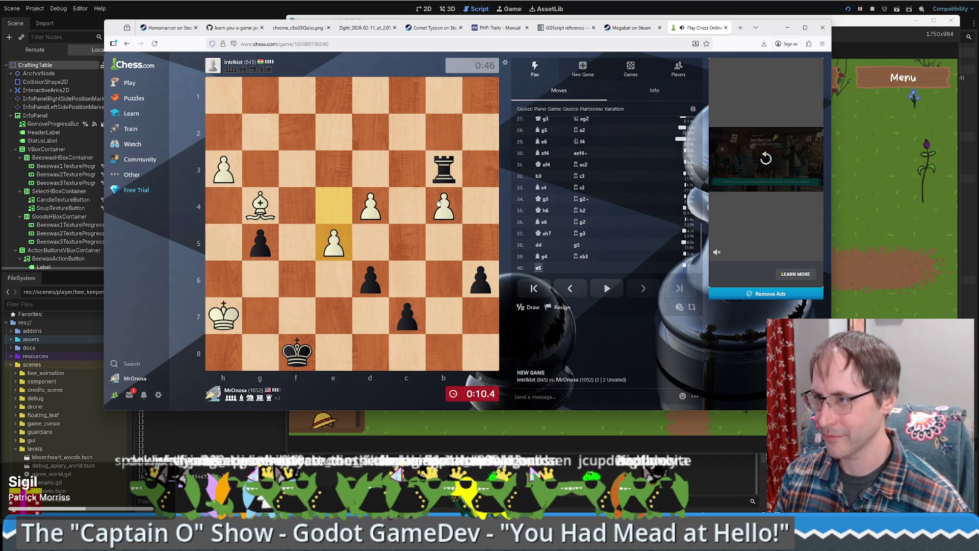
pyautogui.click(438, 203)
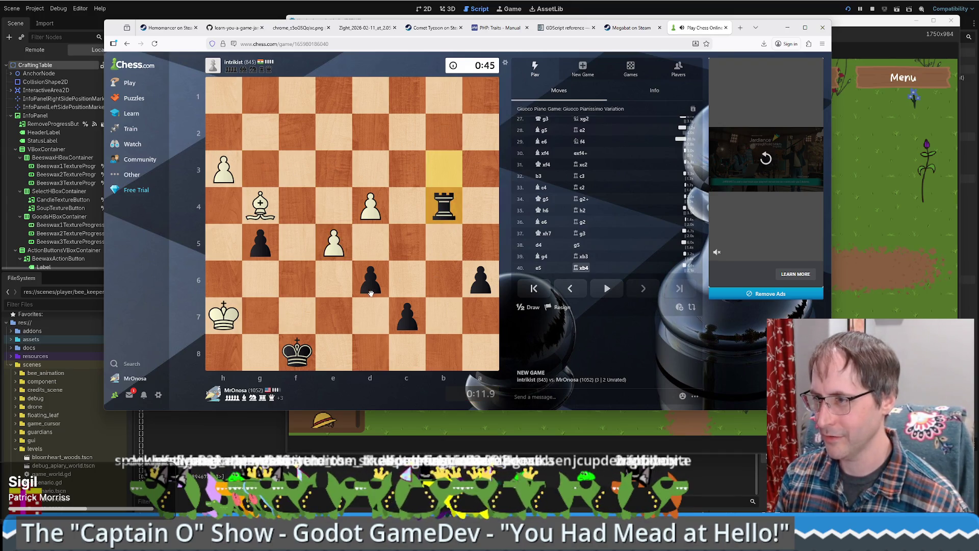
pyautogui.moveTo(371, 293); pyautogui.dragTo(371, 292)
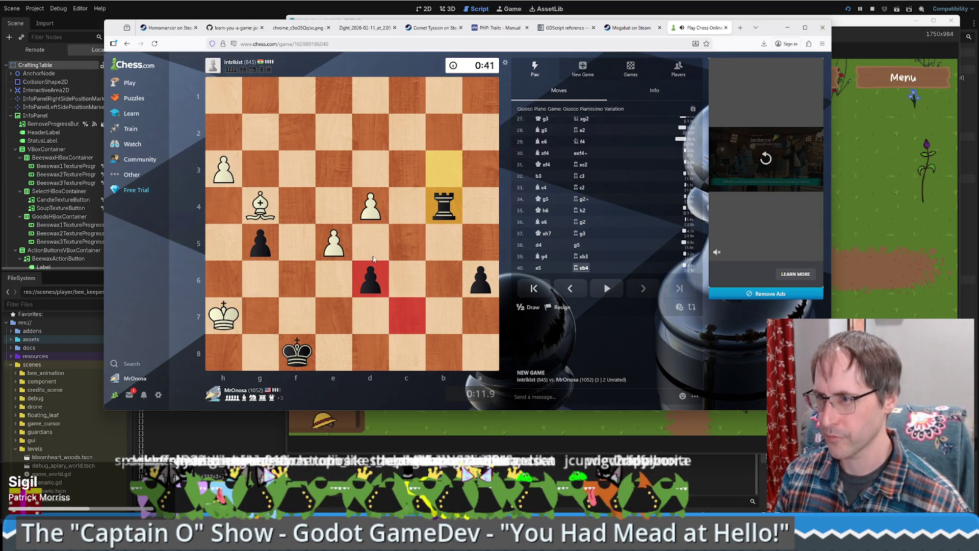
# Step: Take on d4 with the rook, shift it to e4 and e3, and bring the king to e8
pyautogui.moveTo(427, 207); pyautogui.dragTo(371, 206)
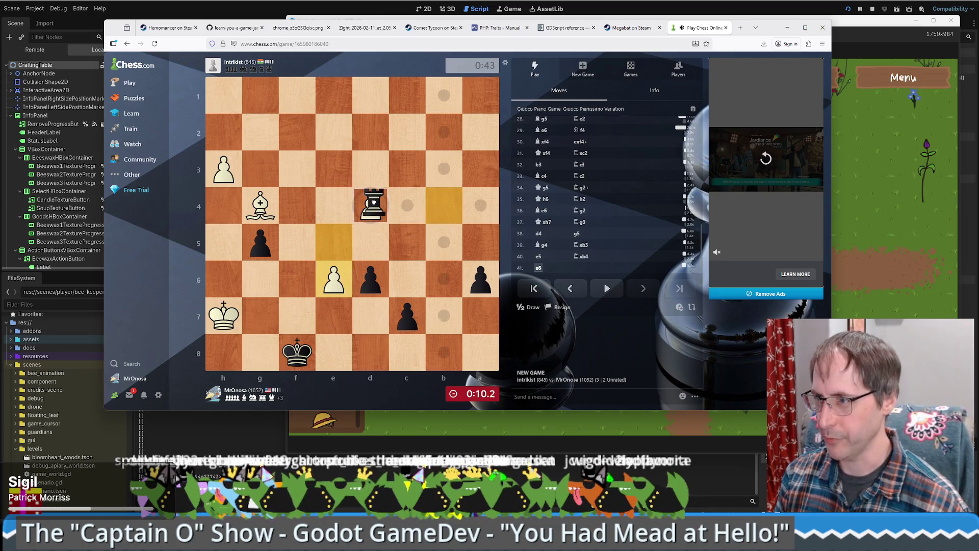
pyautogui.moveTo(297, 352); pyautogui.dragTo(328, 321)
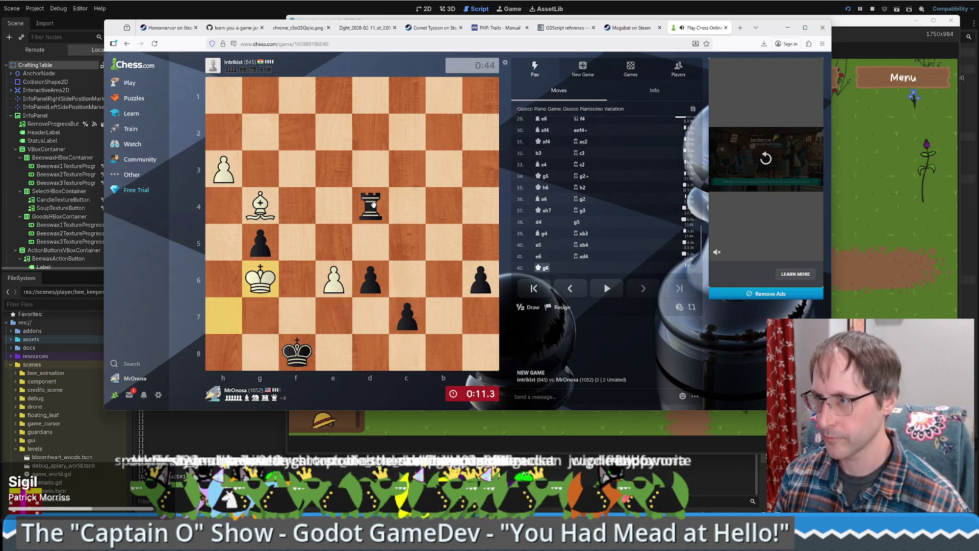
pyautogui.moveTo(362, 207); pyautogui.dragTo(335, 207)
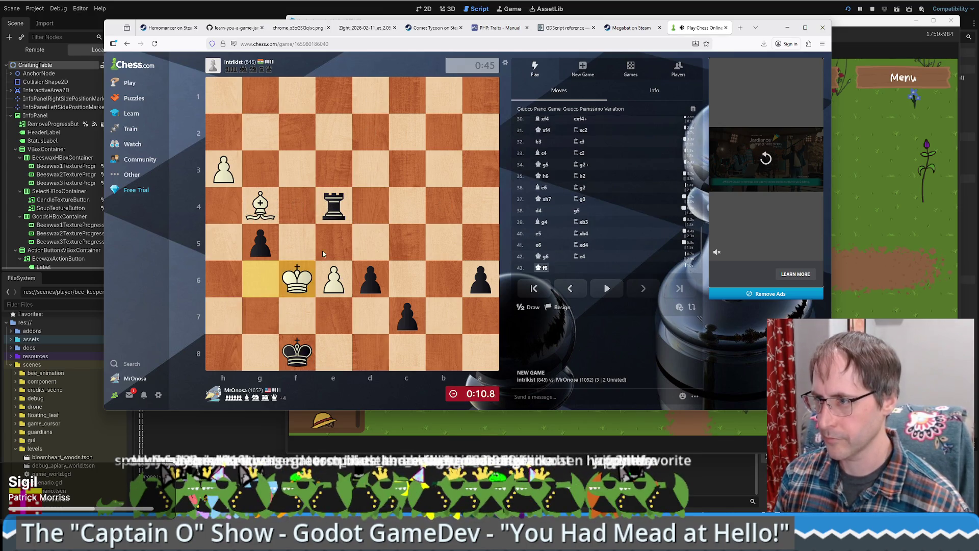
pyautogui.moveTo(302, 357); pyautogui.dragTo(336, 357)
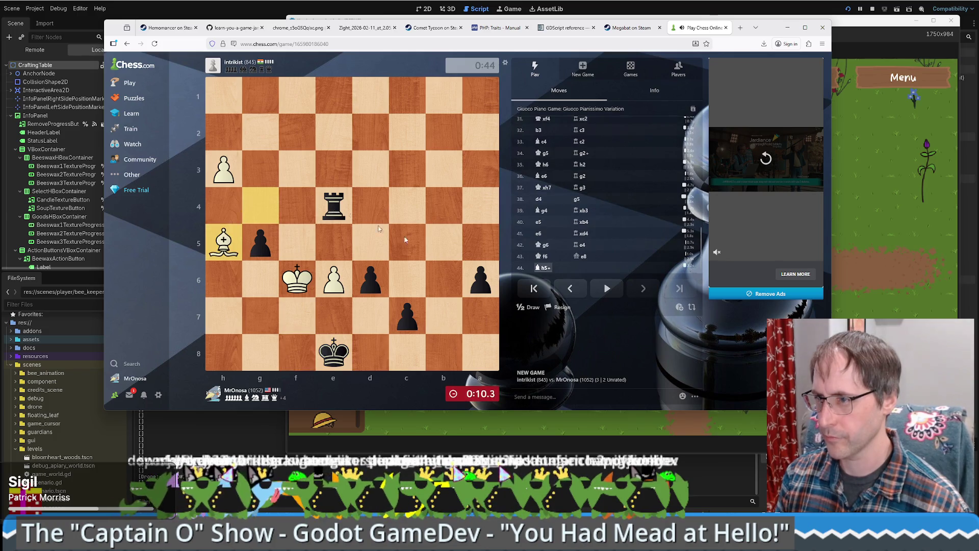
pyautogui.moveTo(334, 352)
pyautogui.mouseDown()
pyautogui.moveTo(359, 352)
pyautogui.moveTo(288, 352)
pyautogui.moveTo(301, 350)
pyautogui.mouseUp()
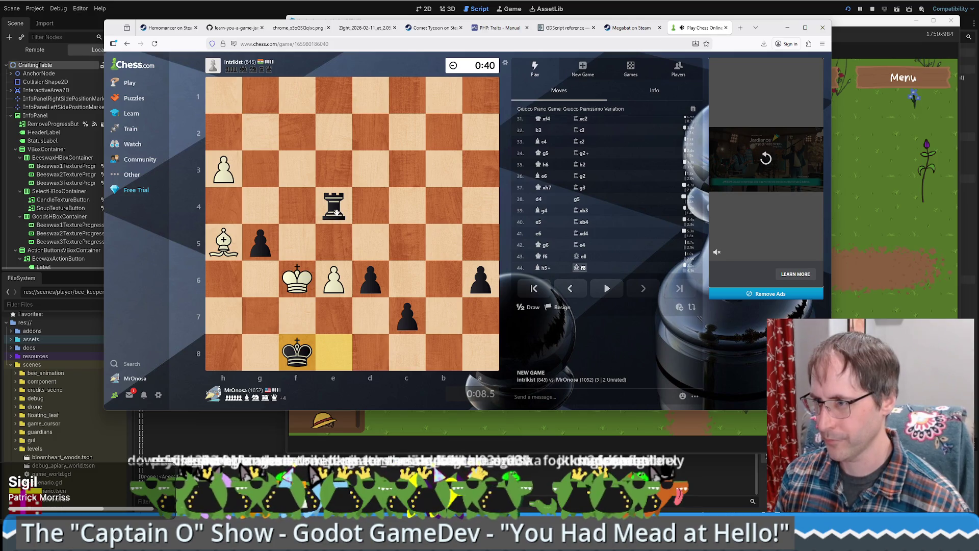
pyautogui.moveTo(336, 211); pyautogui.dragTo(332, 319)
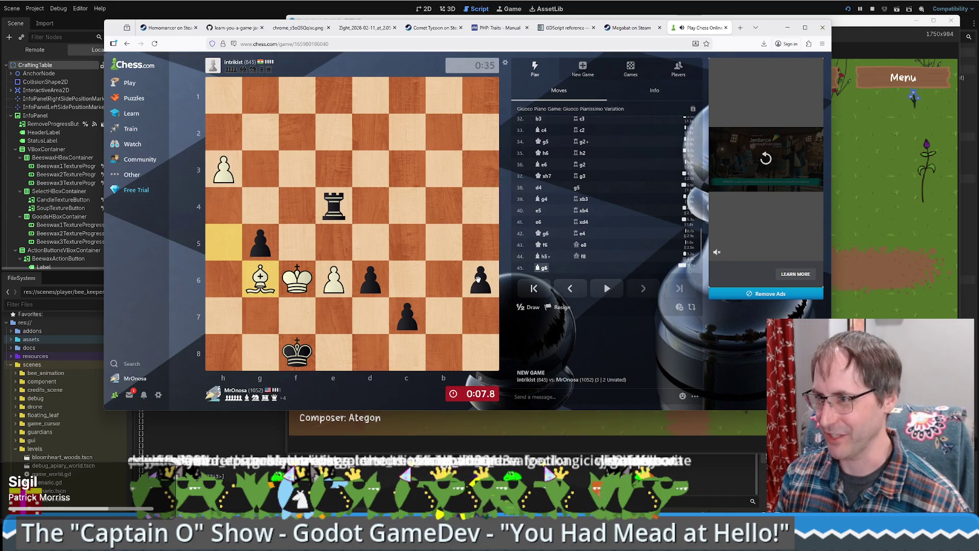
pyautogui.moveTo(341, 214); pyautogui.dragTo(336, 168)
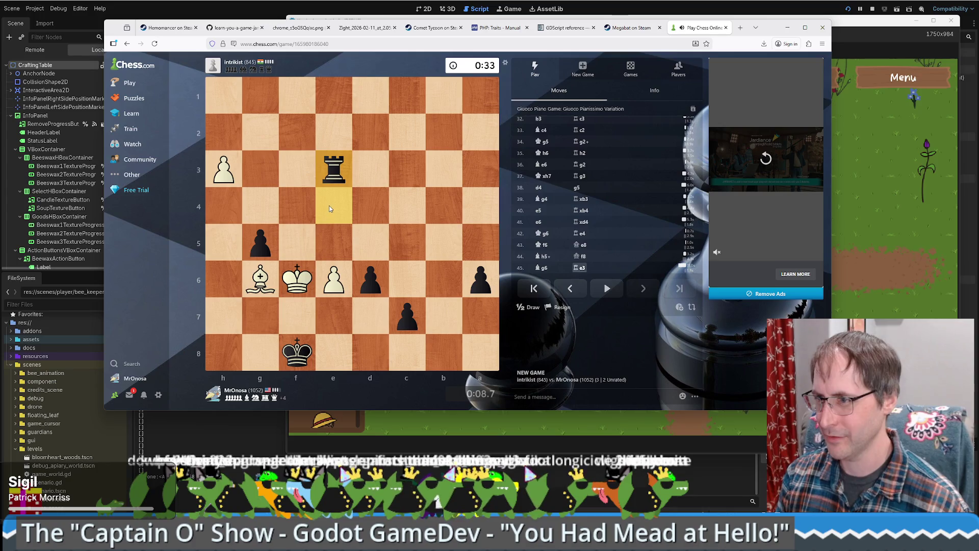
pyautogui.moveTo(334, 168); pyautogui.dragTo(334, 316)
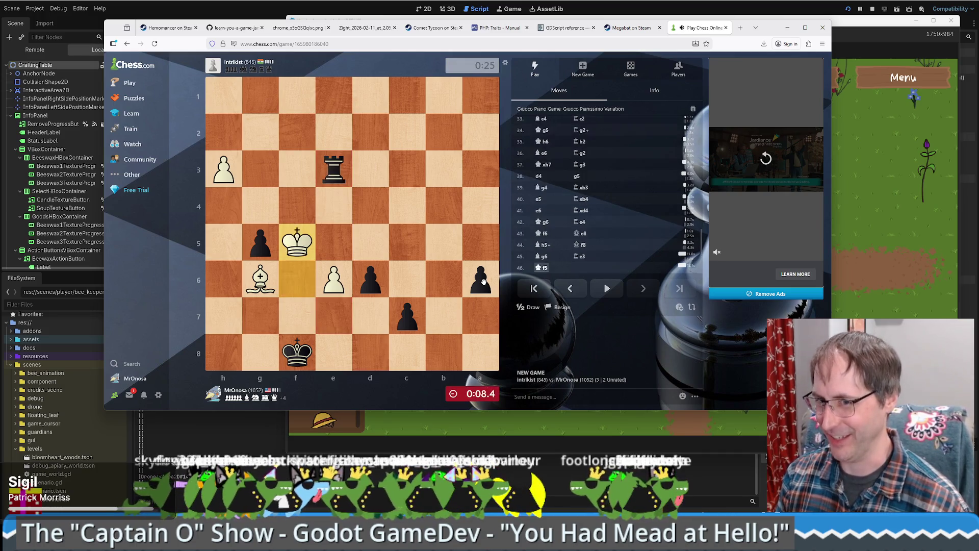
# Step: Push Black's a-pawn from a6 down to a2
pyautogui.moveTo(483, 282); pyautogui.dragTo(482, 242)
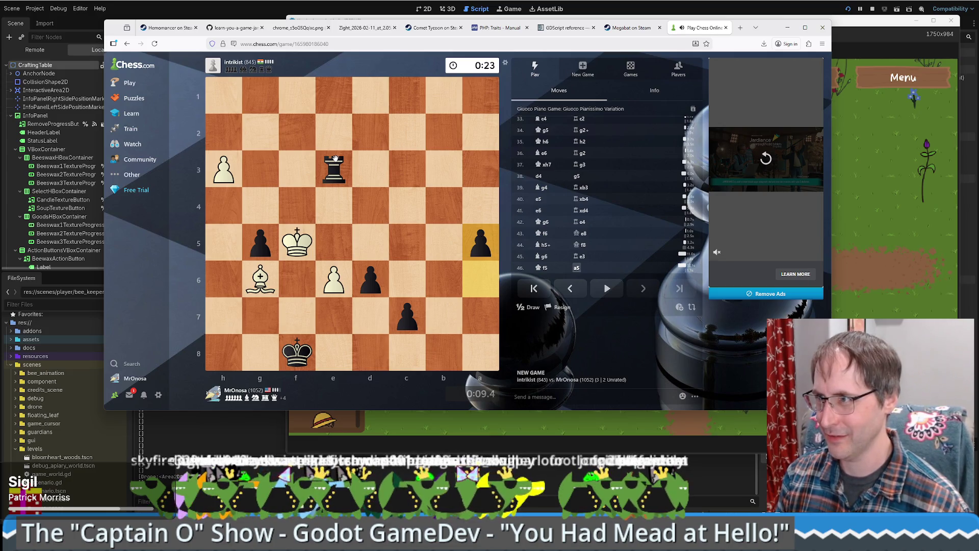
pyautogui.moveTo(480, 240); pyautogui.dragTo(474, 199)
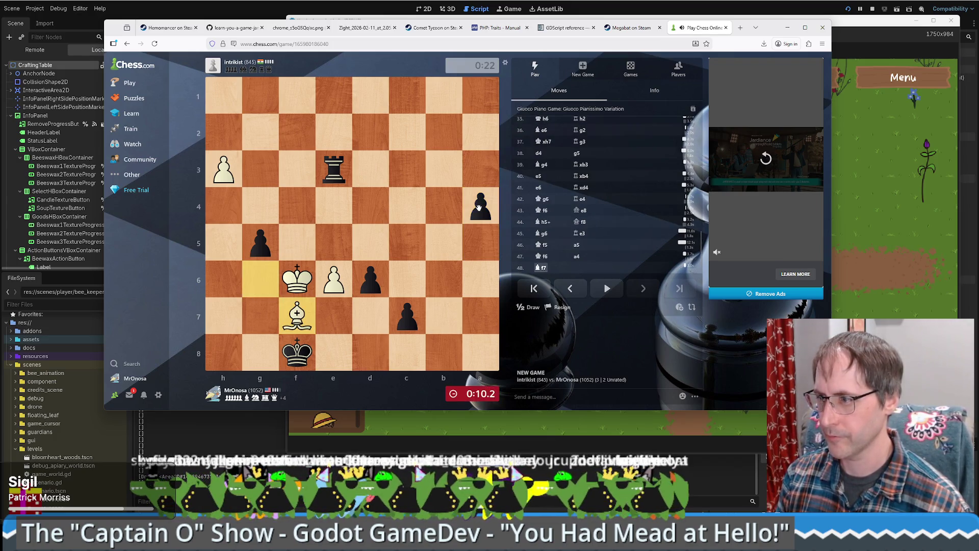
pyautogui.moveTo(479, 207); pyautogui.dragTo(482, 172)
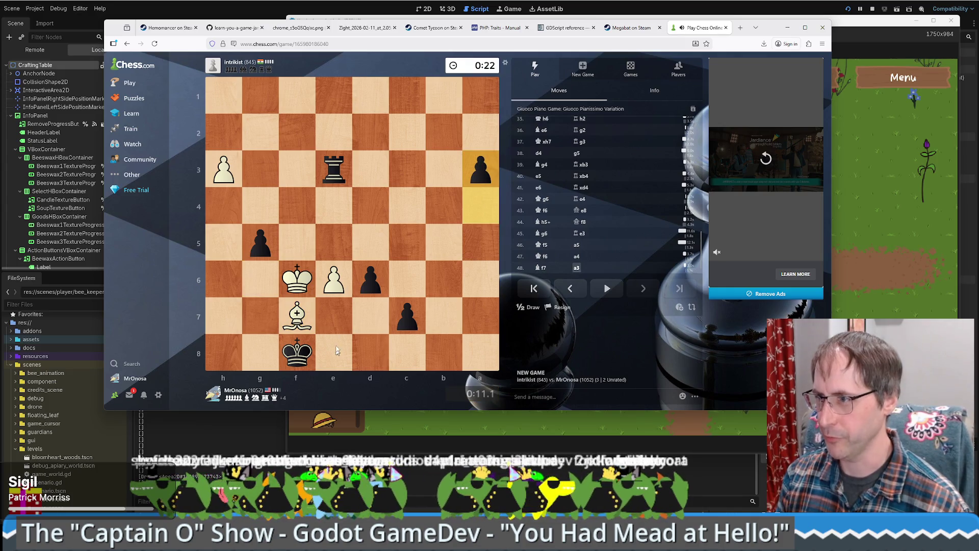
pyautogui.moveTo(326, 181); pyautogui.dragTo(330, 315)
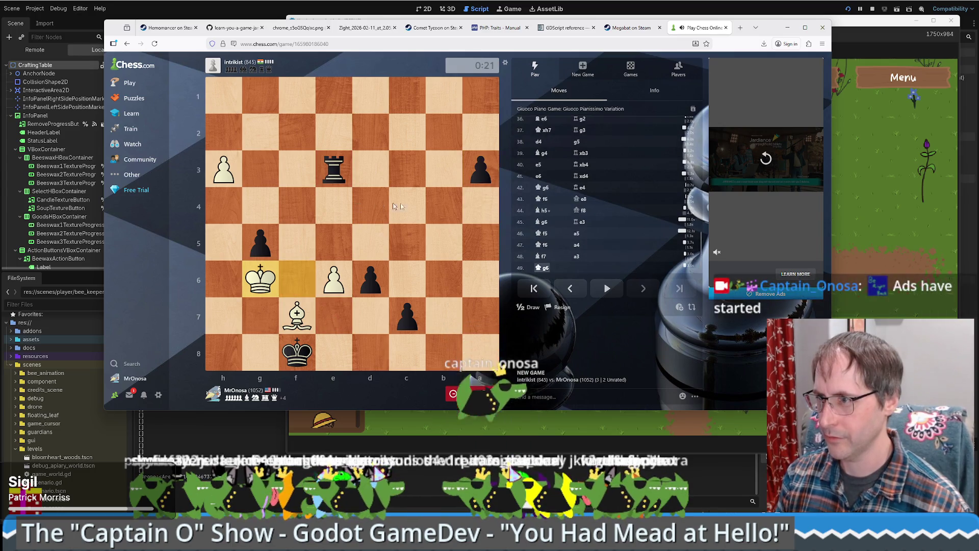
pyautogui.moveTo(477, 171); pyautogui.dragTo(478, 138)
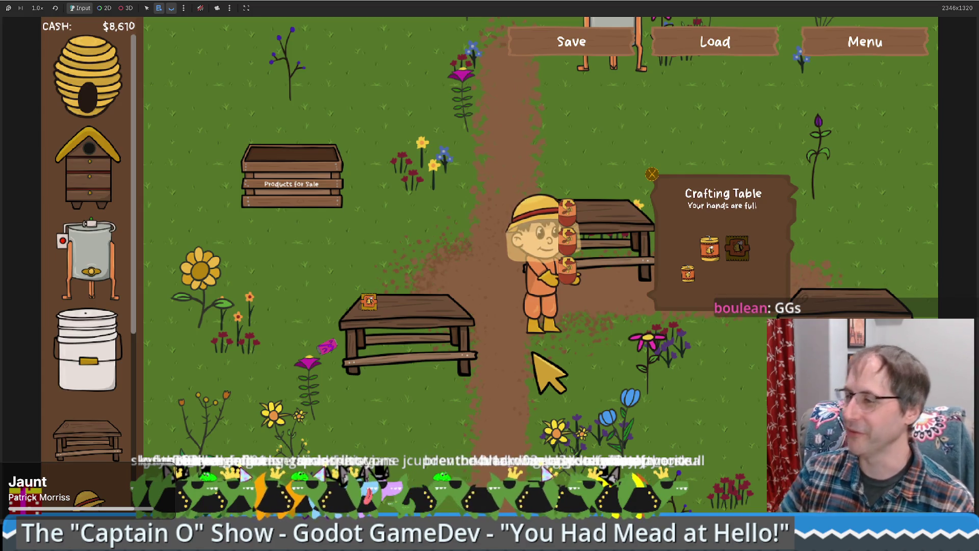
# Step: Walk the honey-carrying beekeeper past the sale box to the crafting table, which reports 'Your hands are full'
pyautogui.press('Up')
pyautogui.press('Left')
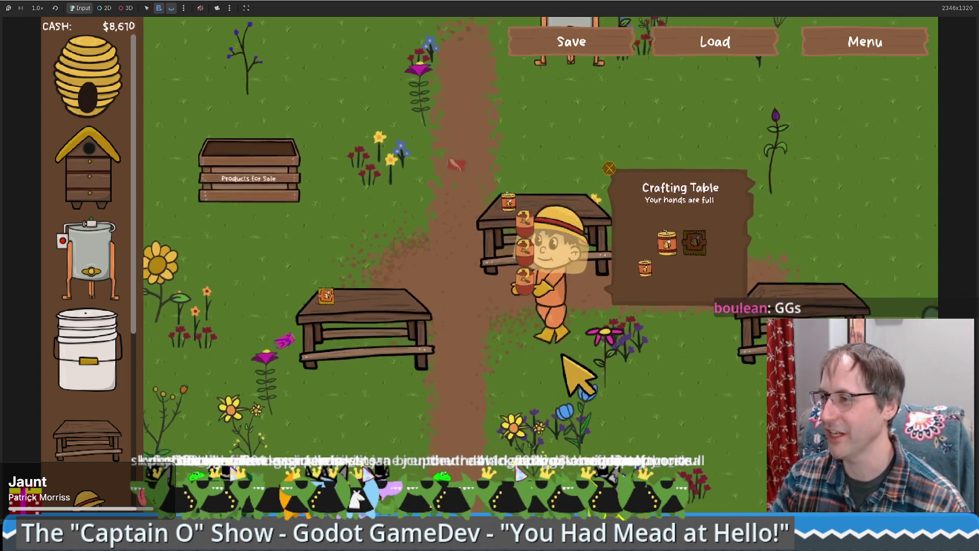
pyautogui.press('Up')
pyautogui.press('Left')
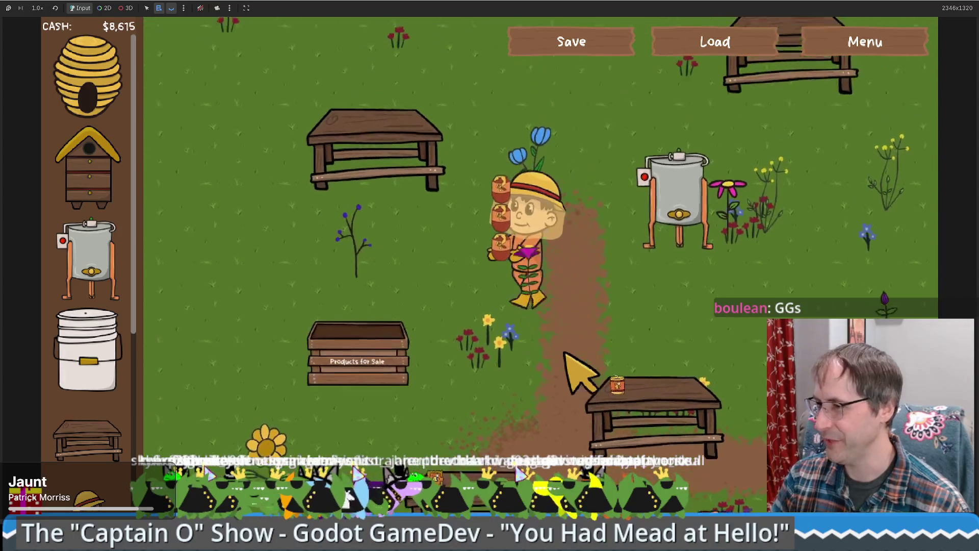
pyautogui.press('Down')
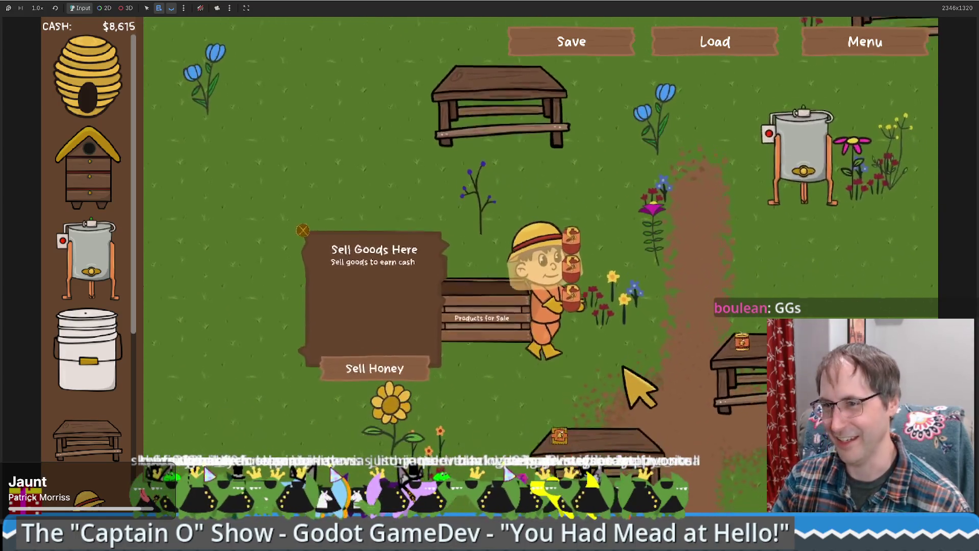
pyautogui.press('Down')
pyautogui.press('Left')
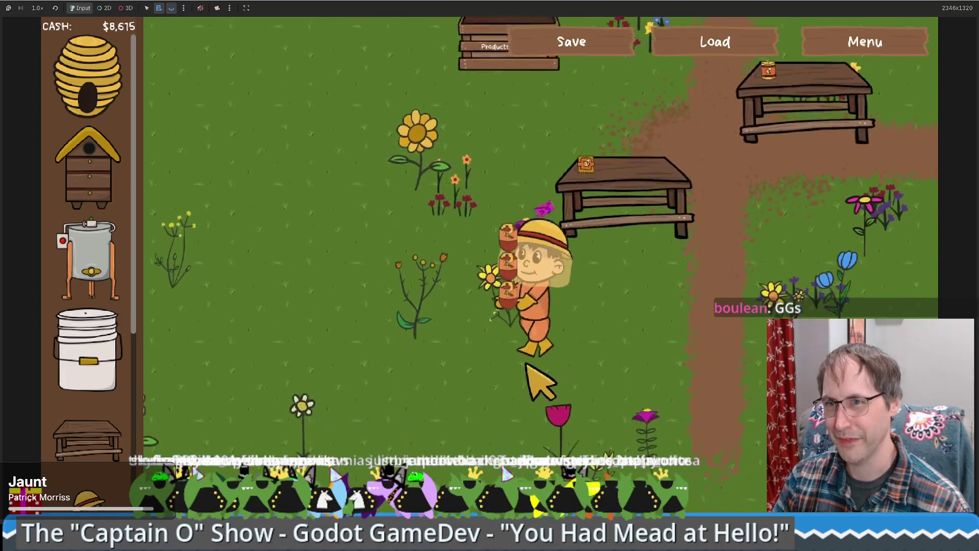
pyautogui.press('Up')
pyautogui.press('Right')
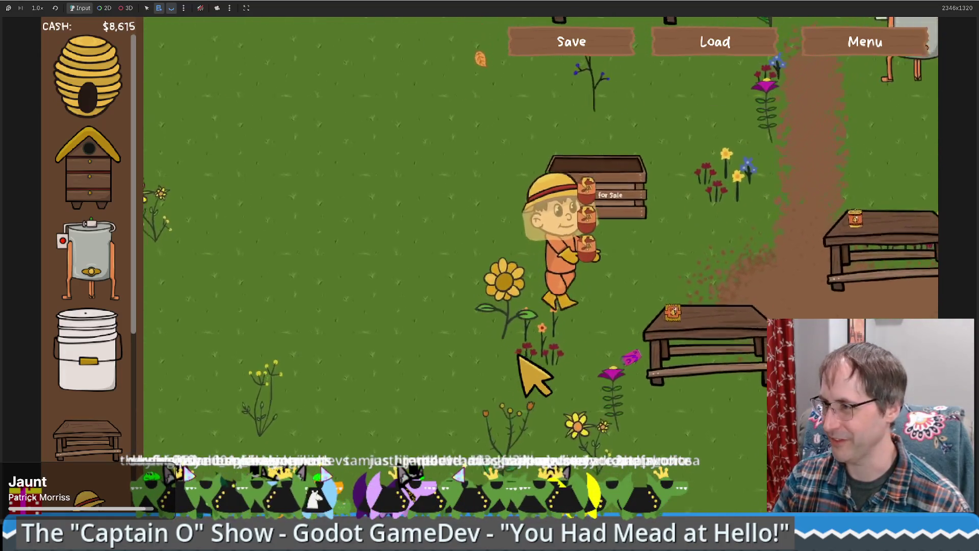
pyautogui.press('Down')
pyautogui.press('Right')
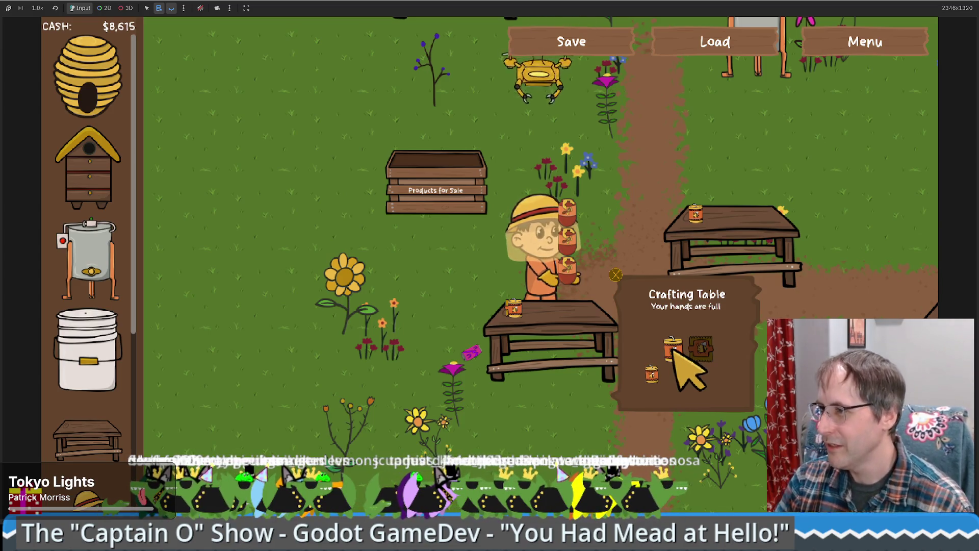
# Step: Sell the honey at the sale box, then take the finished candle and sell it for $100
pyautogui.press('Left')
pyautogui.press('Left')
pyautogui.press('e')
pyautogui.press('Right')
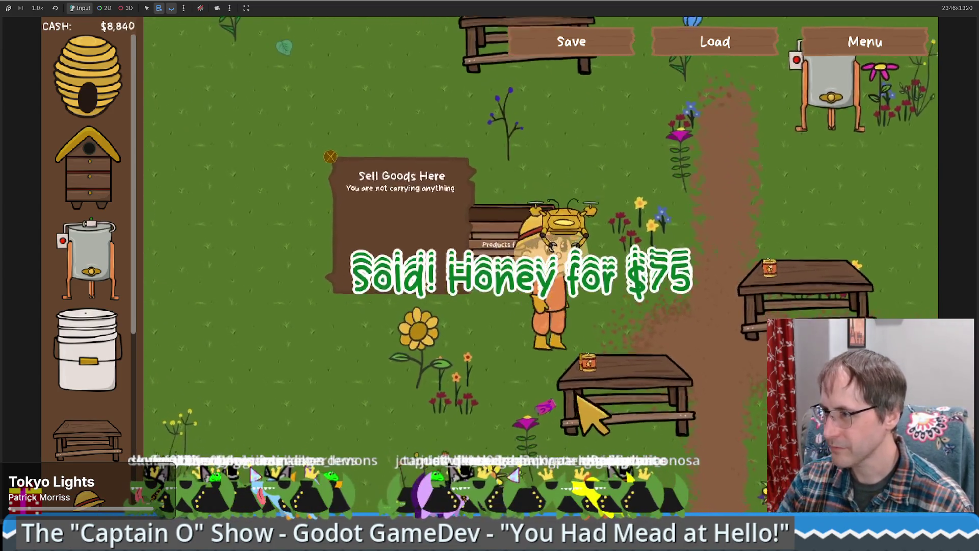
pyautogui.click(703, 417)
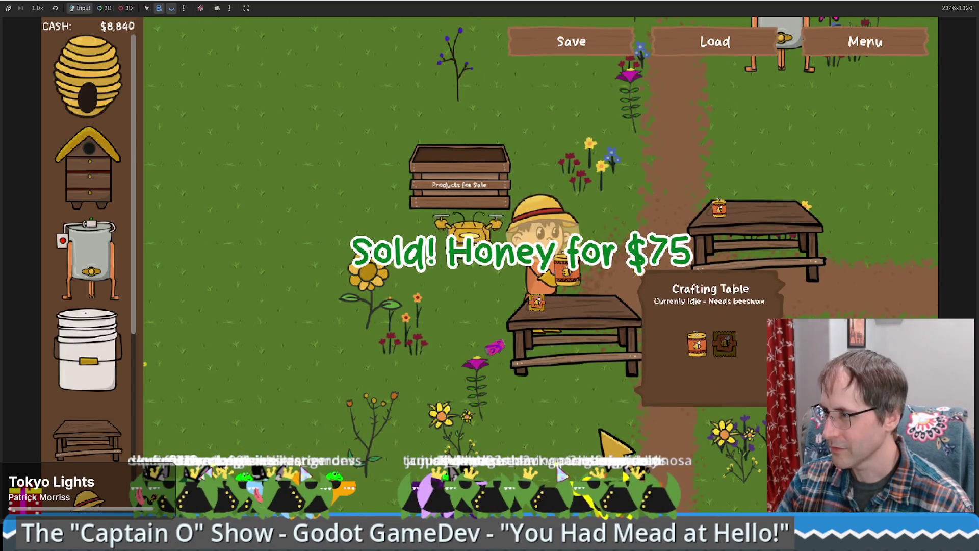
pyautogui.press('Up')
pyautogui.press('Right')
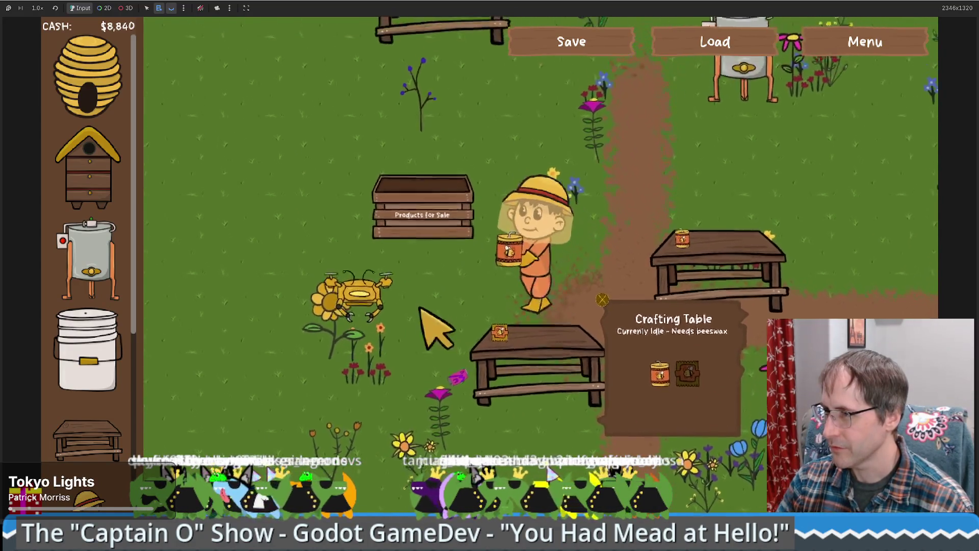
pyautogui.press('Up')
pyautogui.press('Left')
pyautogui.click(382, 319)
# Step: Select the soap on the crafting table, take it, and walk back beside the table
pyautogui.press('Right')
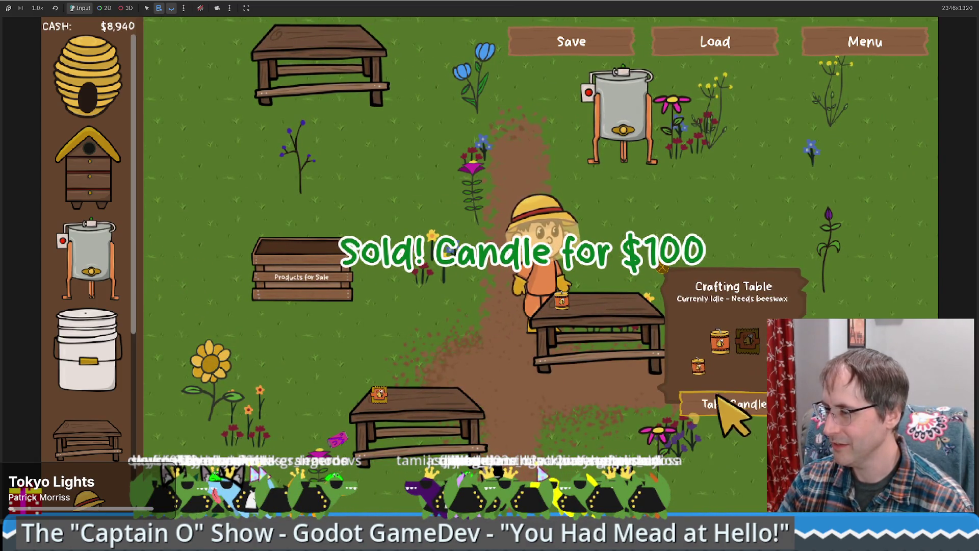
pyautogui.click(747, 341)
pyautogui.click(749, 403)
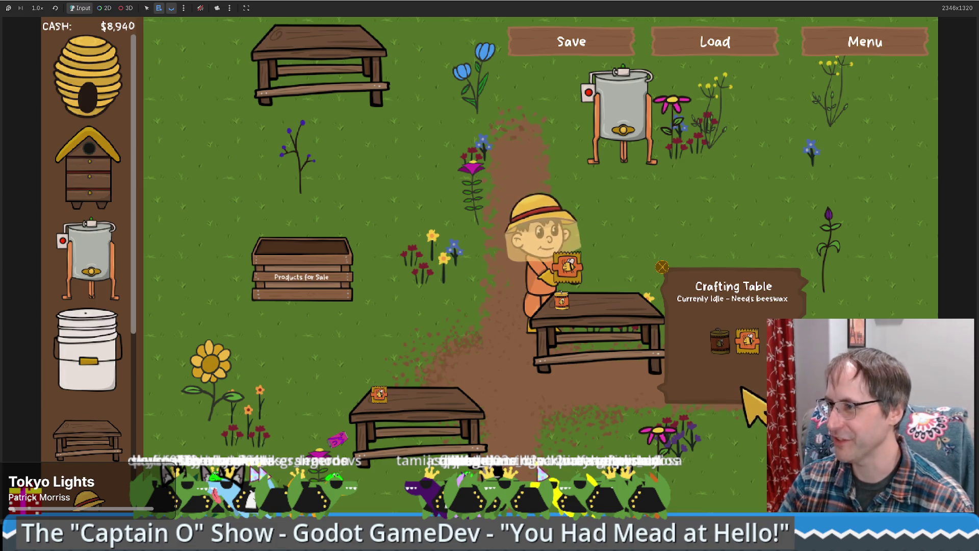
pyautogui.press('Left')
pyautogui.press('Up')
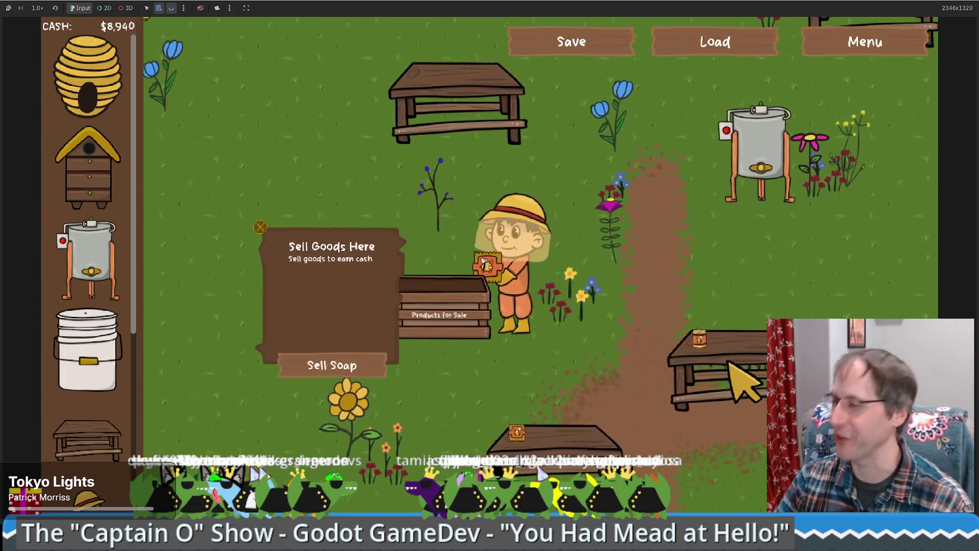
pyautogui.press('Right')
pyautogui.press('Down')
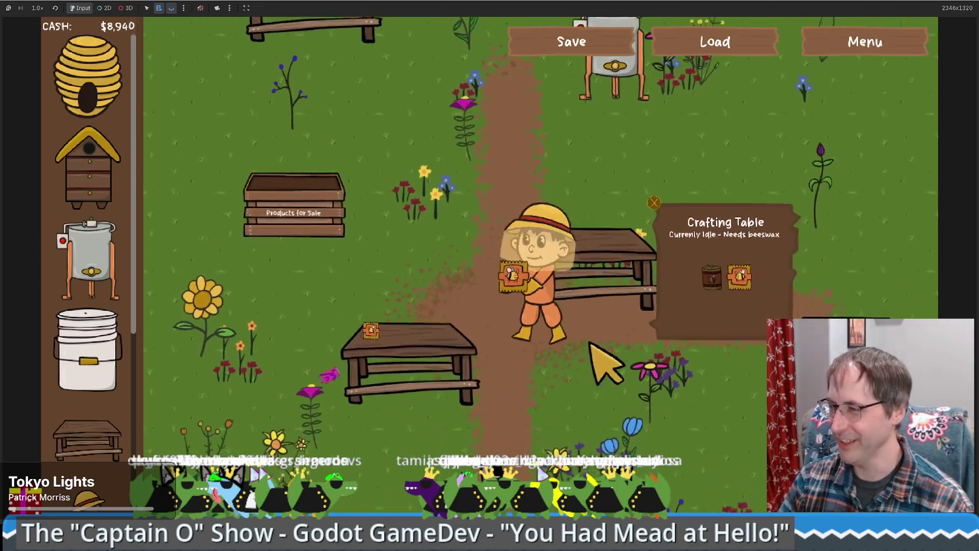
pyautogui.press('Up')
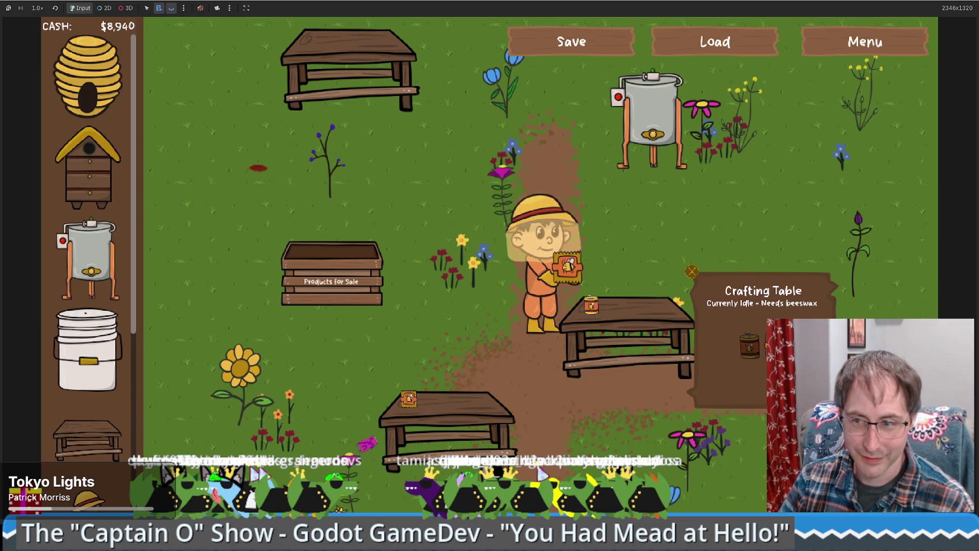
# Step: Stop the running beekeeping game with F8 to return to the editor's 2D seg scene
pyautogui.press('F8')
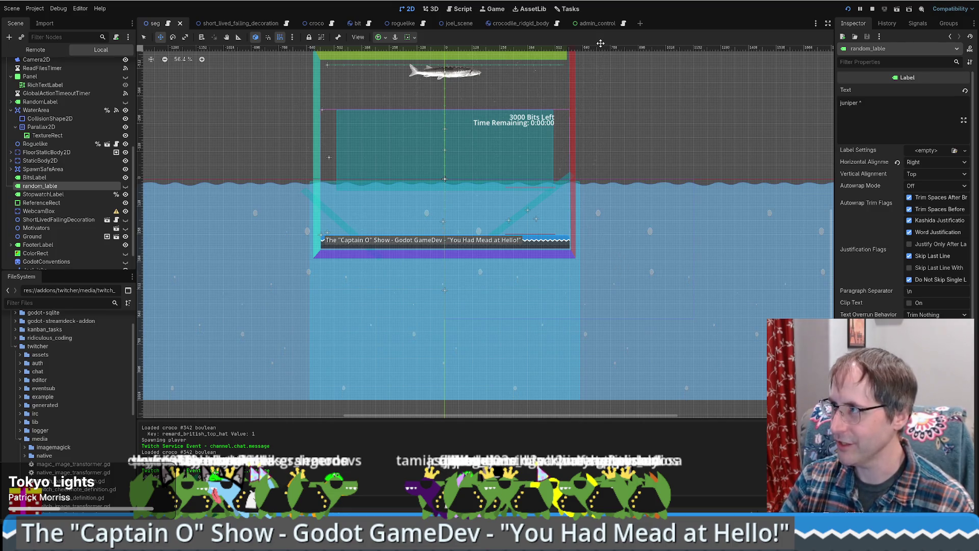
# Step: Run the project, browse the 288 missing-Bone2D errors, and jump to seg.gd line 572
pyautogui.click(848, 9)
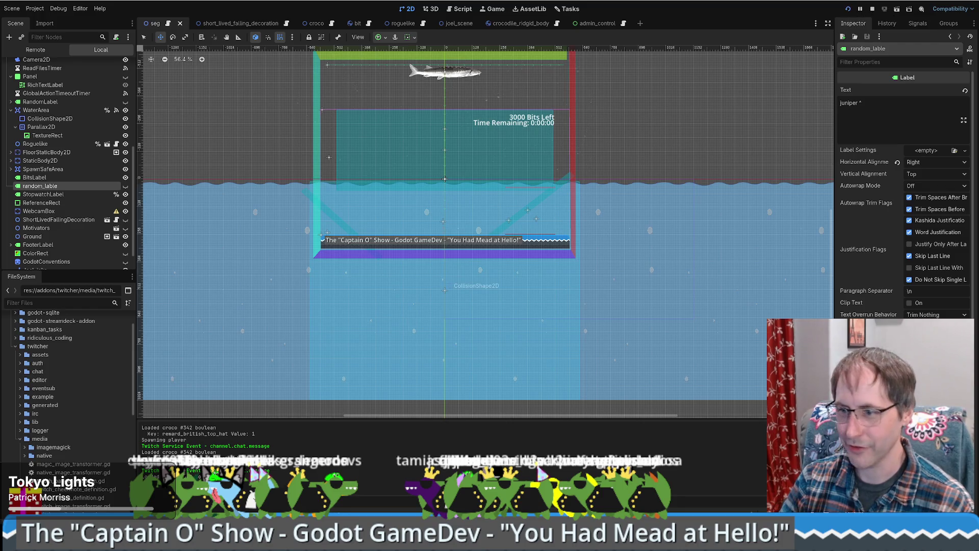
pyautogui.click(209, 329)
pyautogui.click(158, 327)
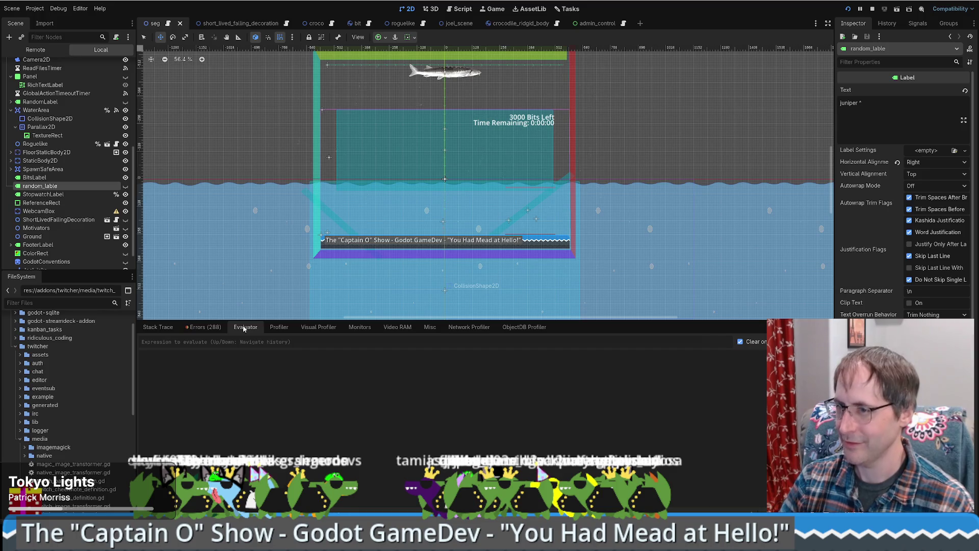
pyautogui.click(204, 326)
pyautogui.scroll(-5, 304, 449)
pyautogui.scroll(-5, 303, 448)
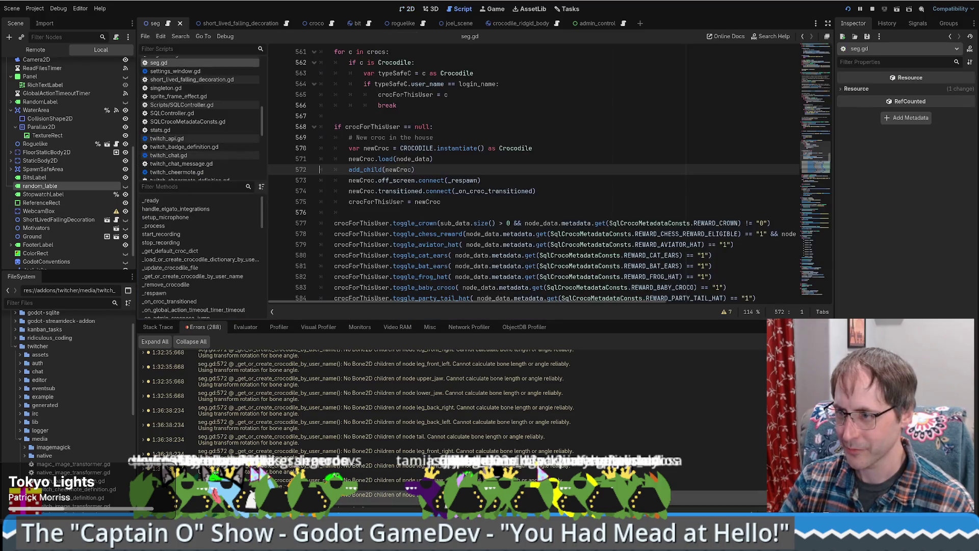
pyautogui.click(463, 9)
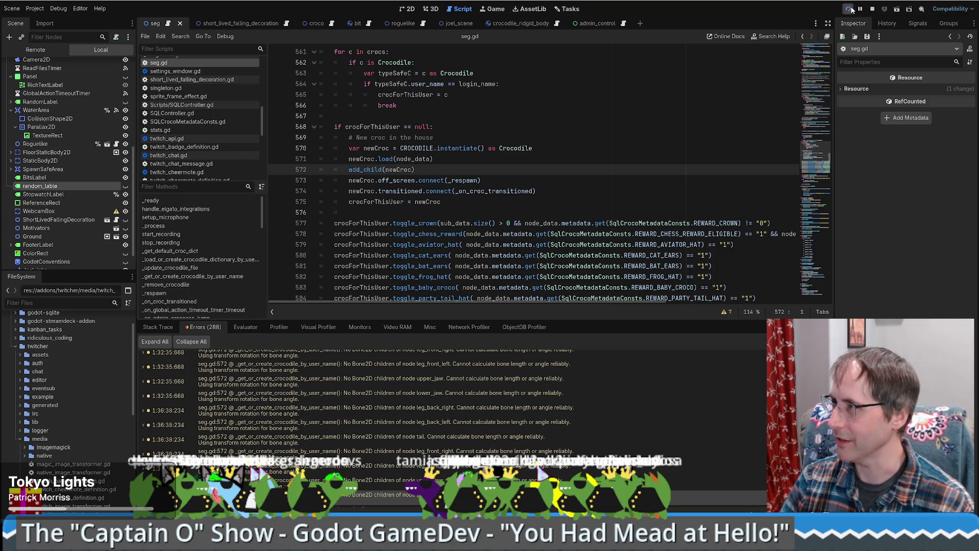
# Step: Stop and rerun the project, then drag the game and Admin Control Panel windows off the code
pyautogui.click(873, 9)
pyautogui.click(848, 8)
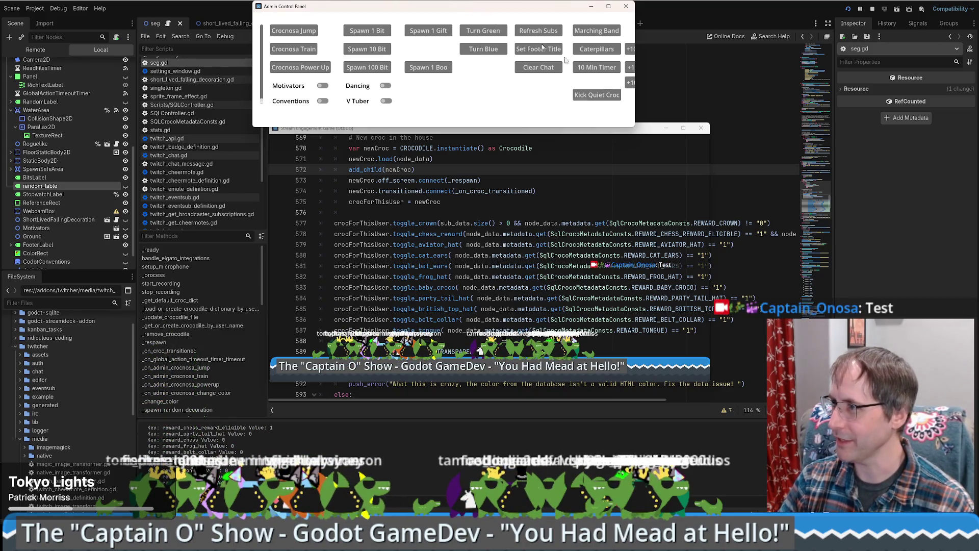
pyautogui.moveTo(459, 128)
pyautogui.mouseDown()
pyautogui.moveTo(631, 170)
pyautogui.moveTo(977, 166)
pyautogui.mouseUp()
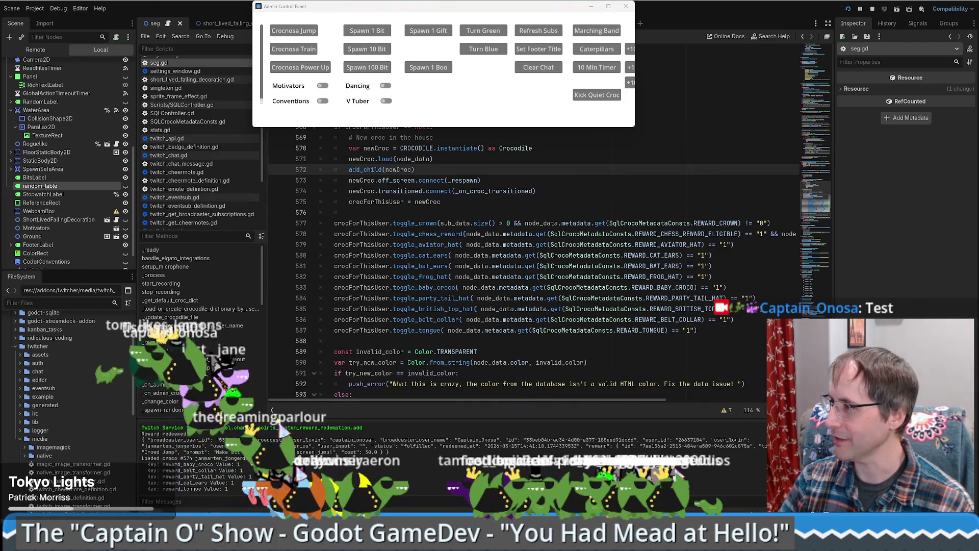
pyautogui.moveTo(531, 10); pyautogui.dragTo(978, 110)
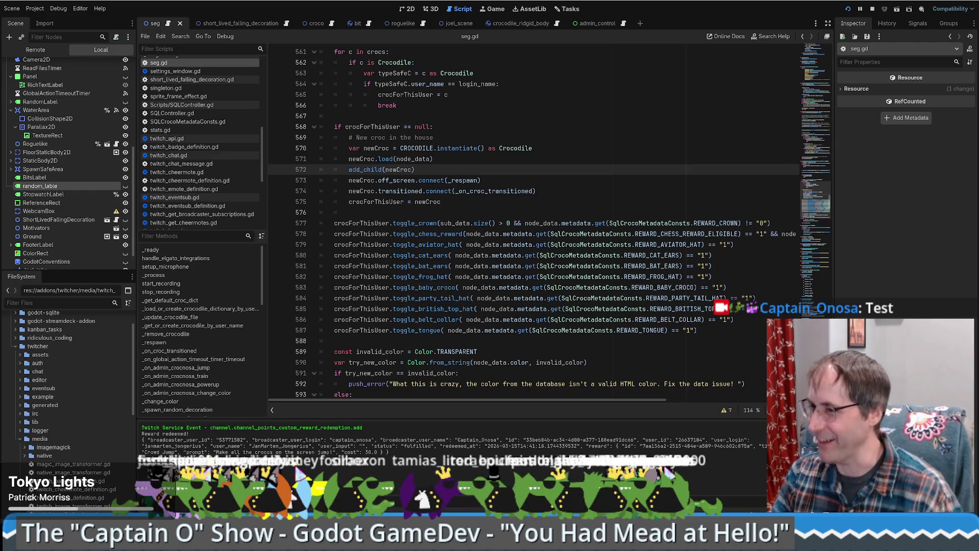
pyautogui.moveTo(87, 543)
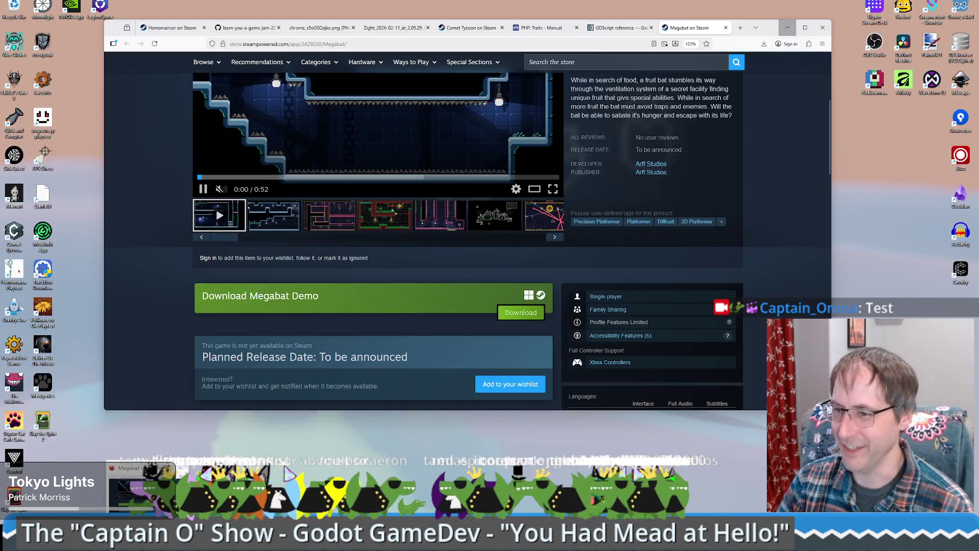
pyautogui.click(86, 489)
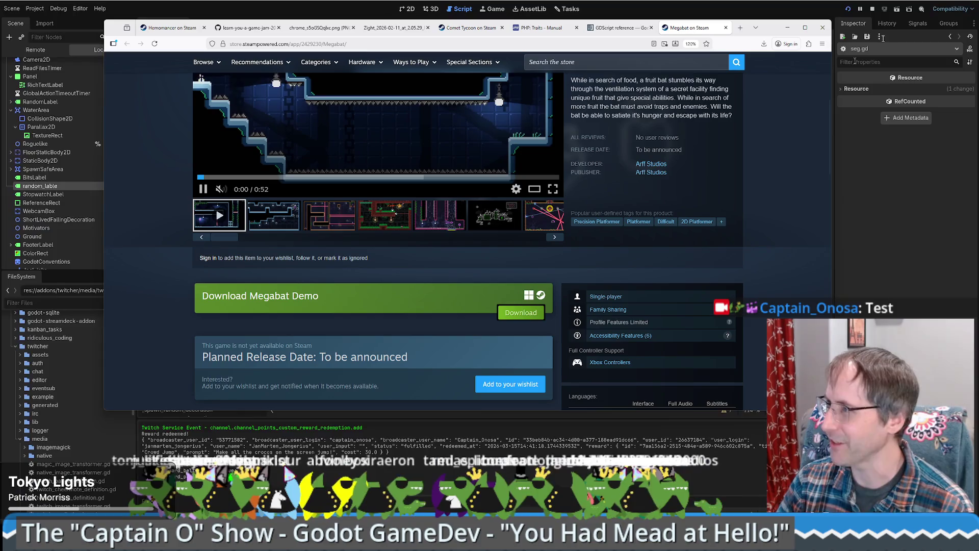
pyautogui.click(787, 28)
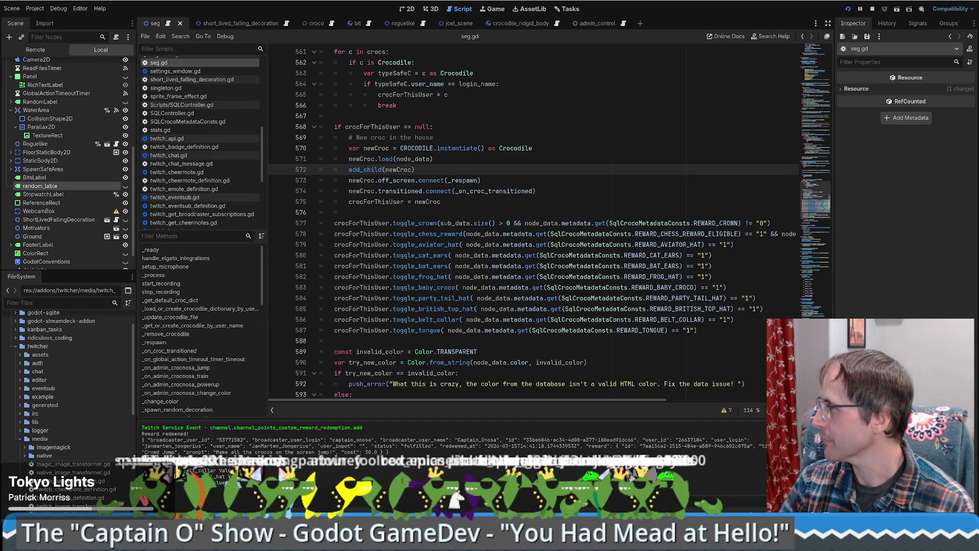
pyautogui.hotkey('alt', 'Tab')
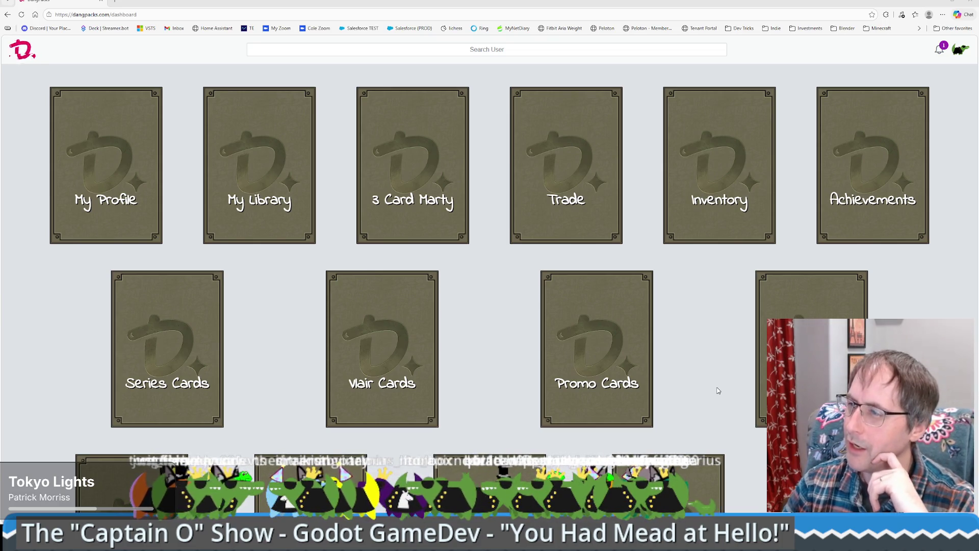
# Step: Scroll through the 11 owned cards in My Library and open the New Trade Offer notification
pyautogui.click(262, 219)
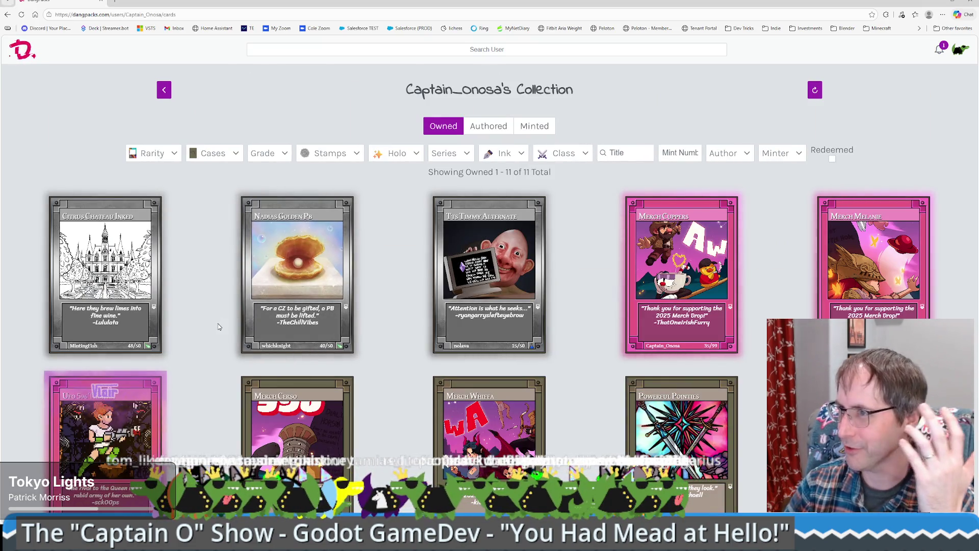
pyautogui.scroll(-1, 237, 298)
pyautogui.scroll(-2, 237, 297)
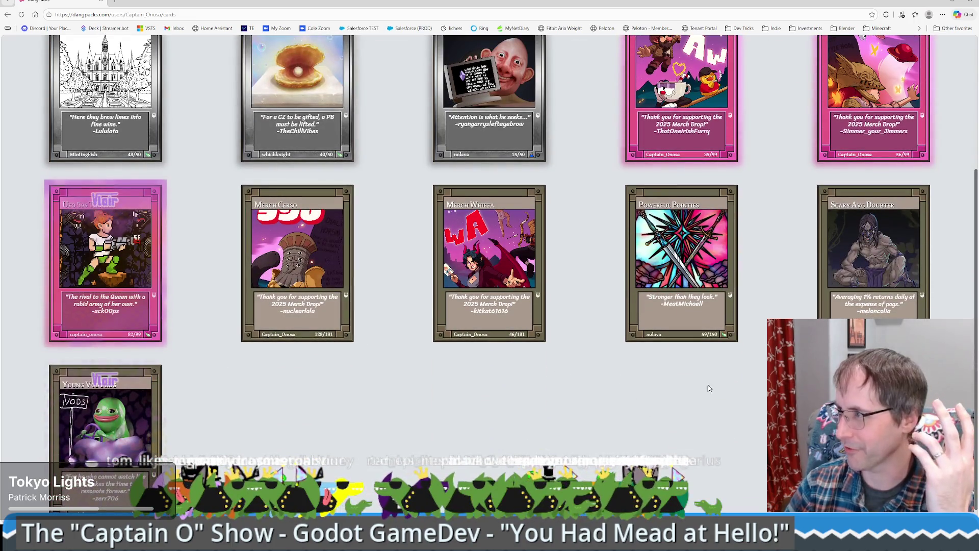
pyautogui.scroll(-1, 662, 387)
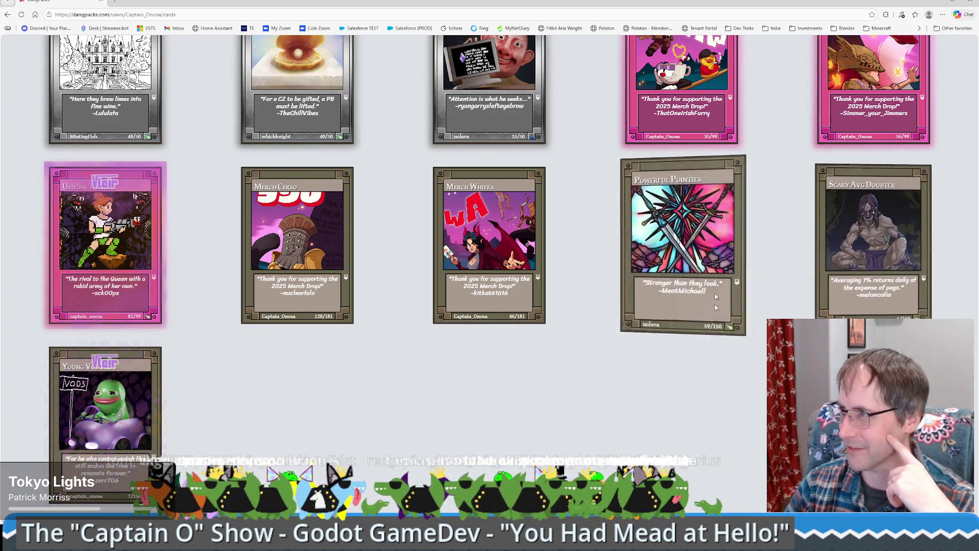
pyautogui.scroll(1, 612, 433)
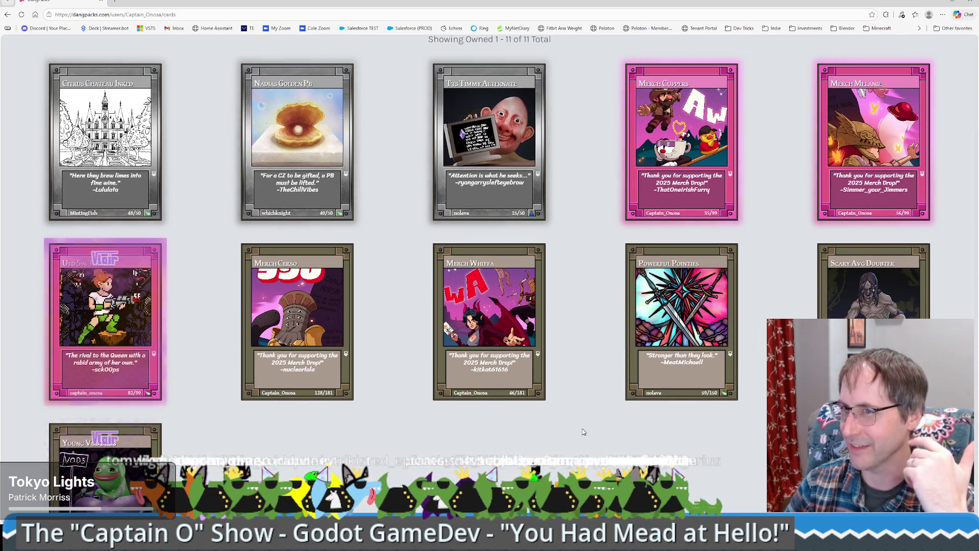
pyautogui.scroll(-1, 573, 440)
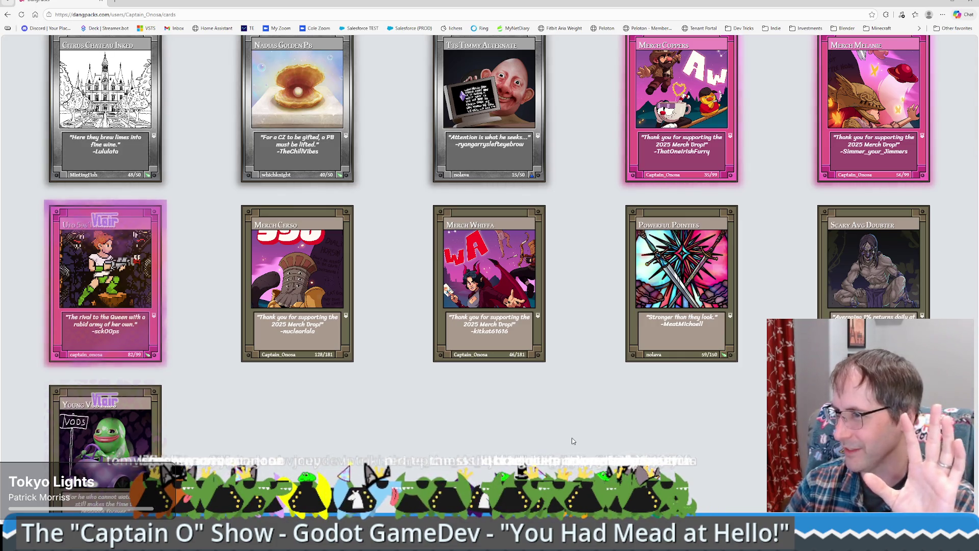
pyautogui.scroll(4, 573, 441)
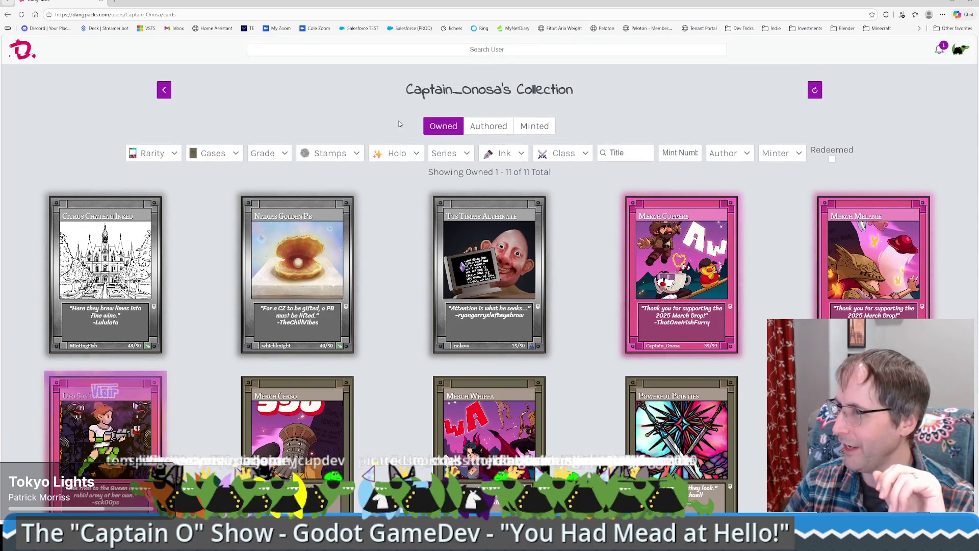
pyautogui.click(945, 53)
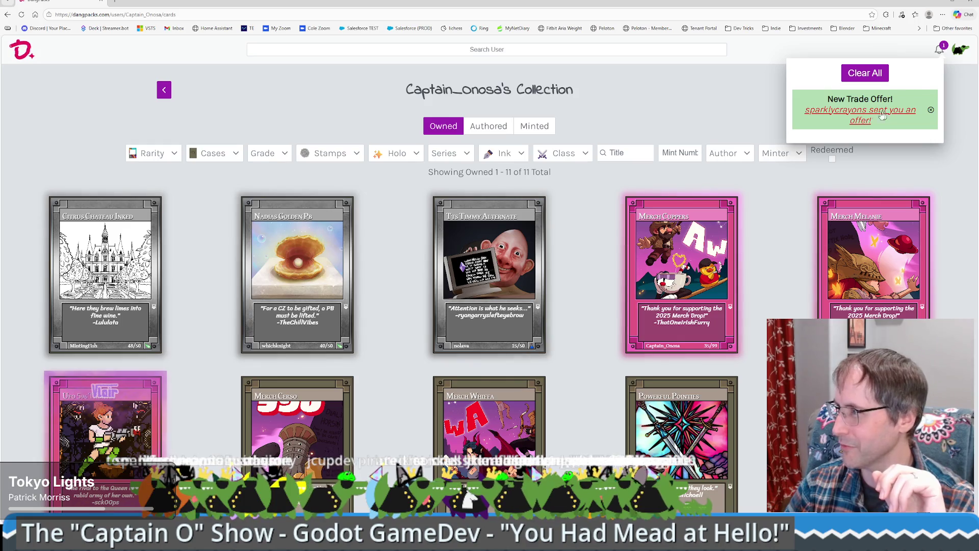
# Step: Open the incoming trade offer and accept it, confirming with Yes
pyautogui.click(857, 117)
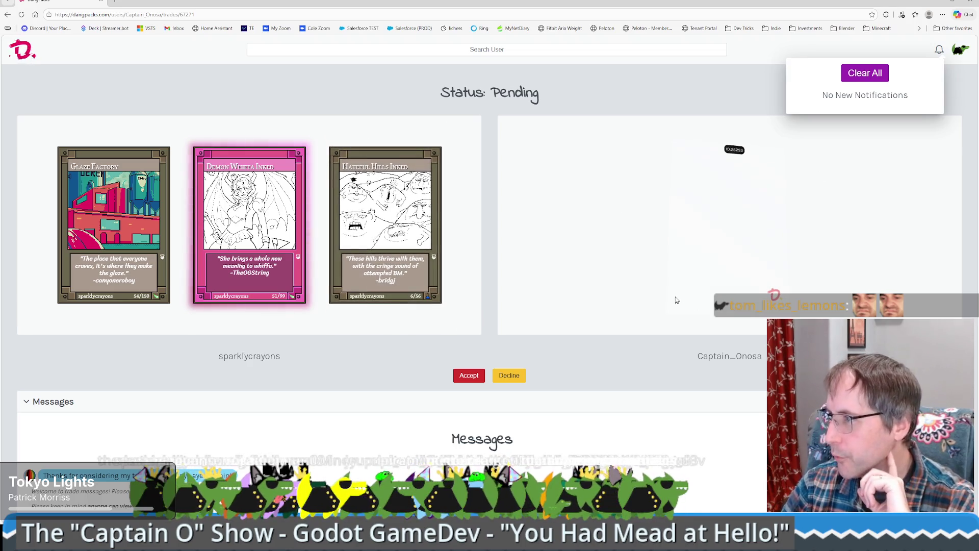
pyautogui.scroll(-2, 698, 283)
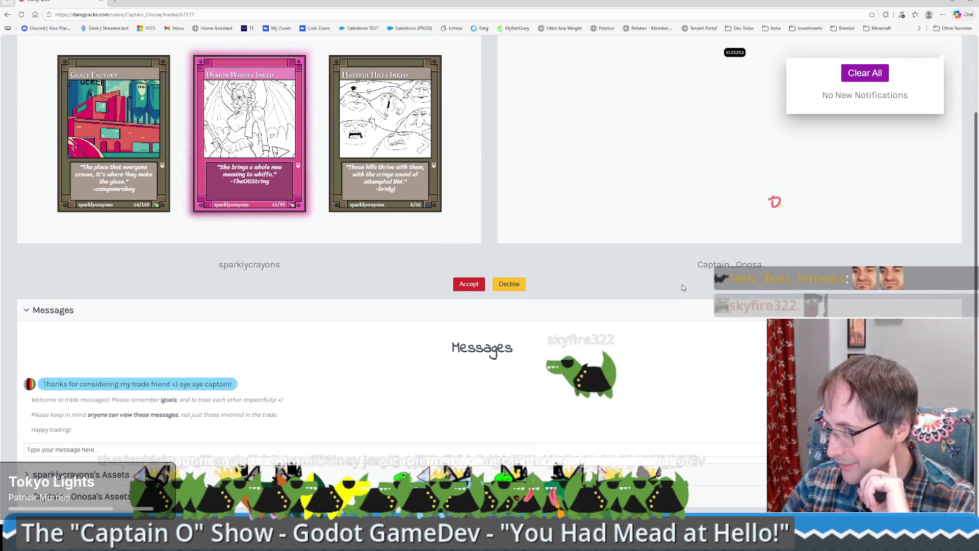
pyautogui.click(470, 292)
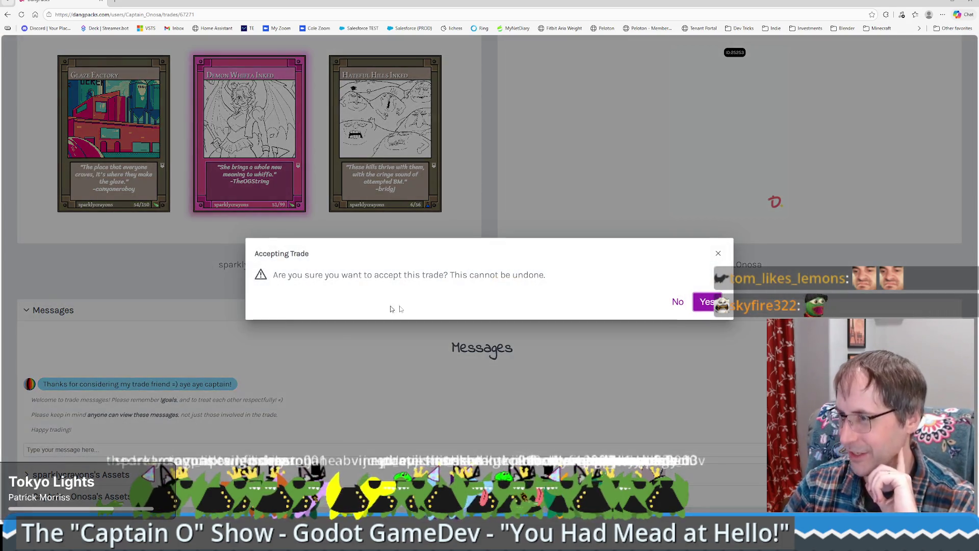
pyautogui.click(711, 303)
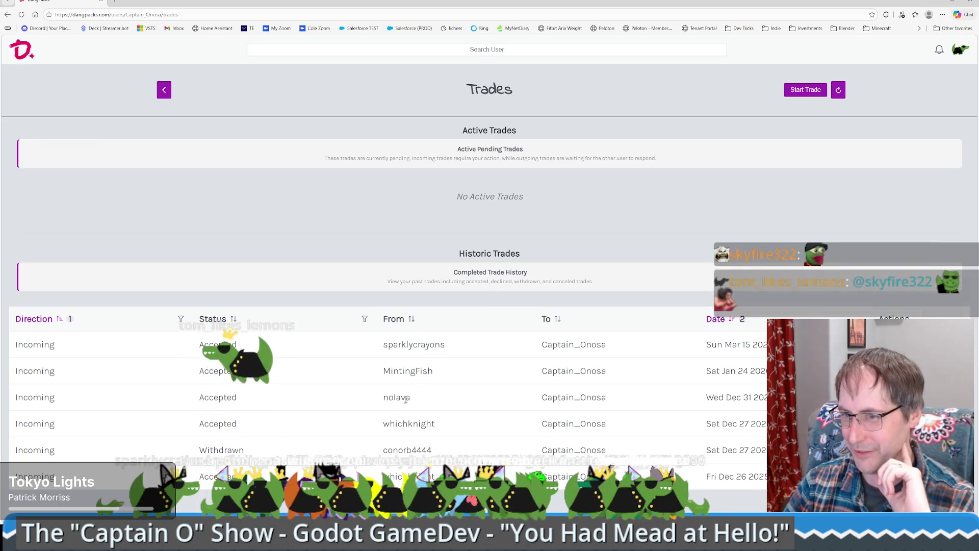
# Step: Review the sender names of accepted and withdrawn trades in the Trades history
pyautogui.doubleClick(403, 425)
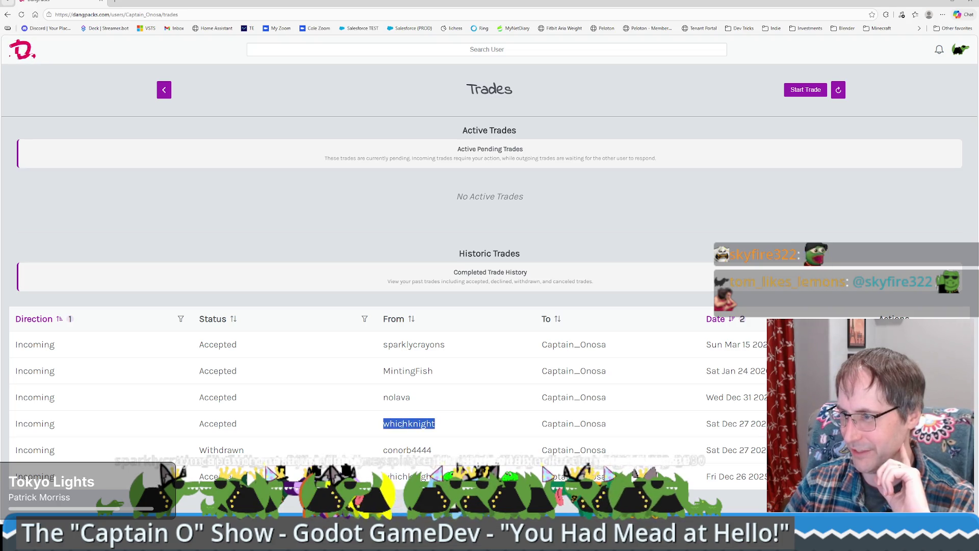
pyautogui.doubleClick(387, 372)
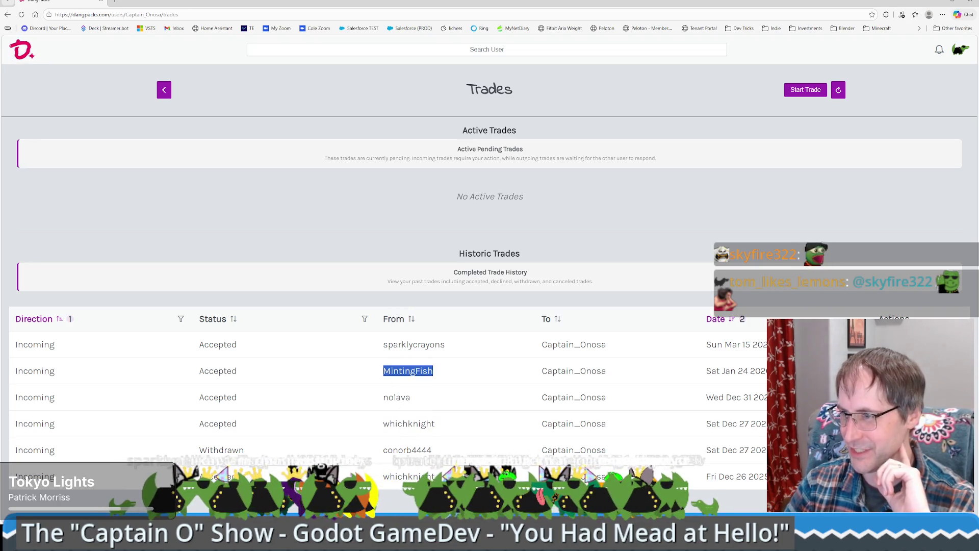
pyautogui.doubleClick(396, 398)
pyautogui.doubleClick(407, 450)
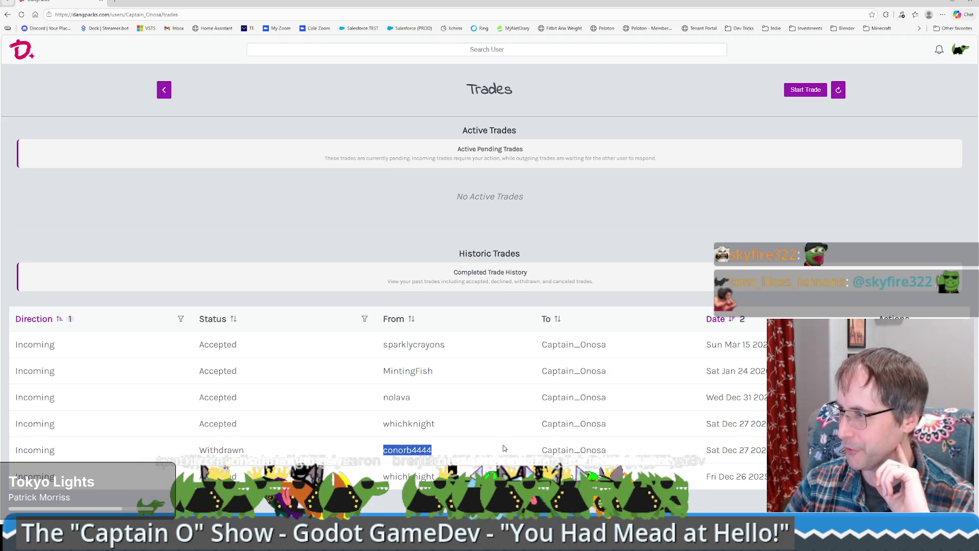
pyautogui.click(668, 476)
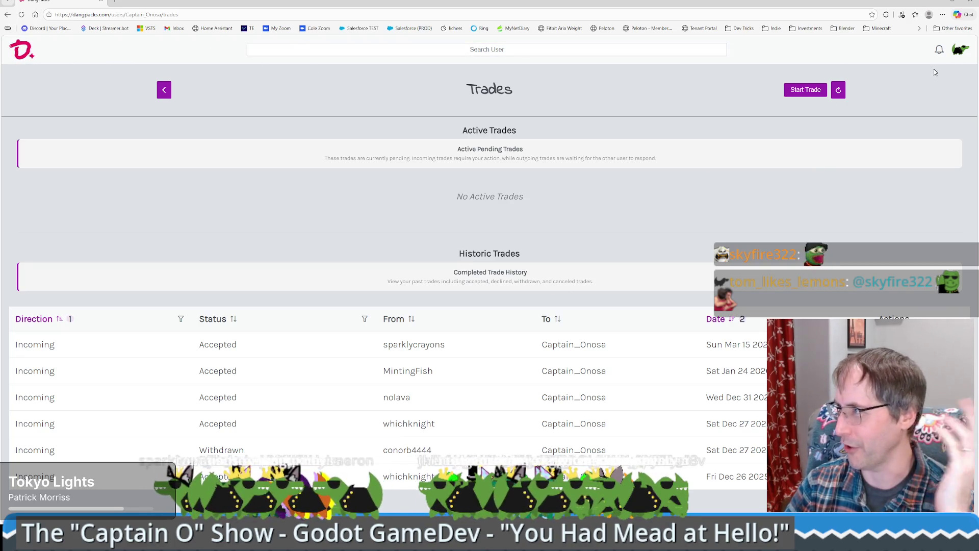
# Step: From the dashboard, browse My Library and the Demon Whiffa Inked card page
pyautogui.click(8, 51)
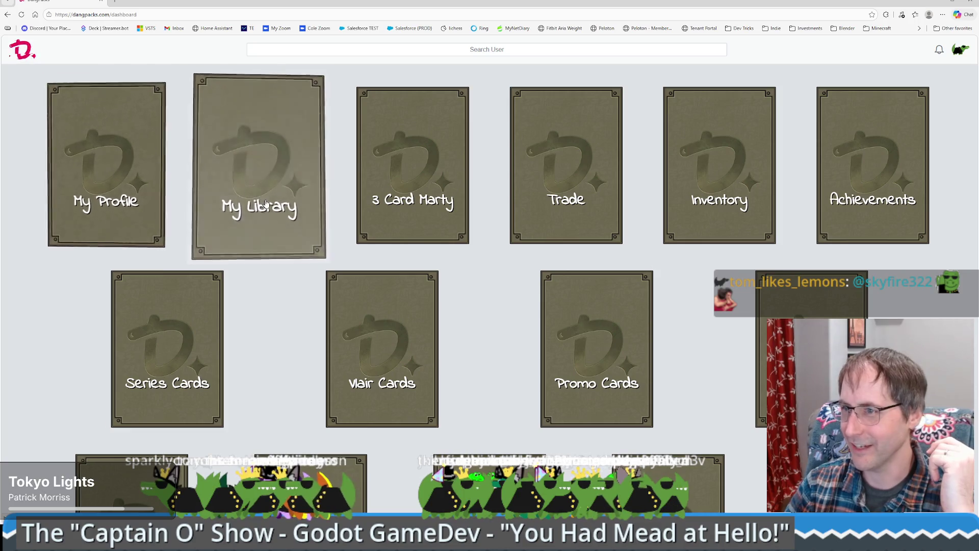
pyautogui.click(274, 206)
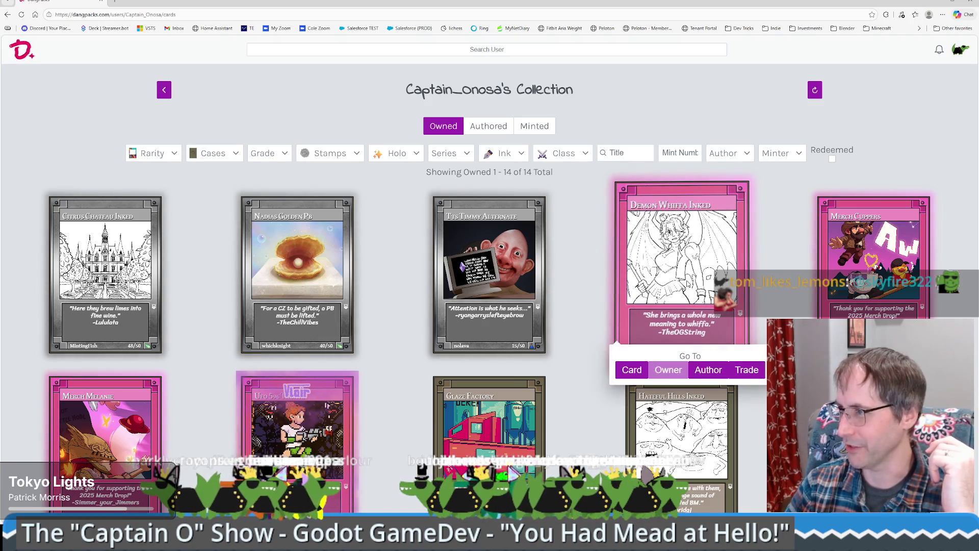
pyautogui.click(626, 374)
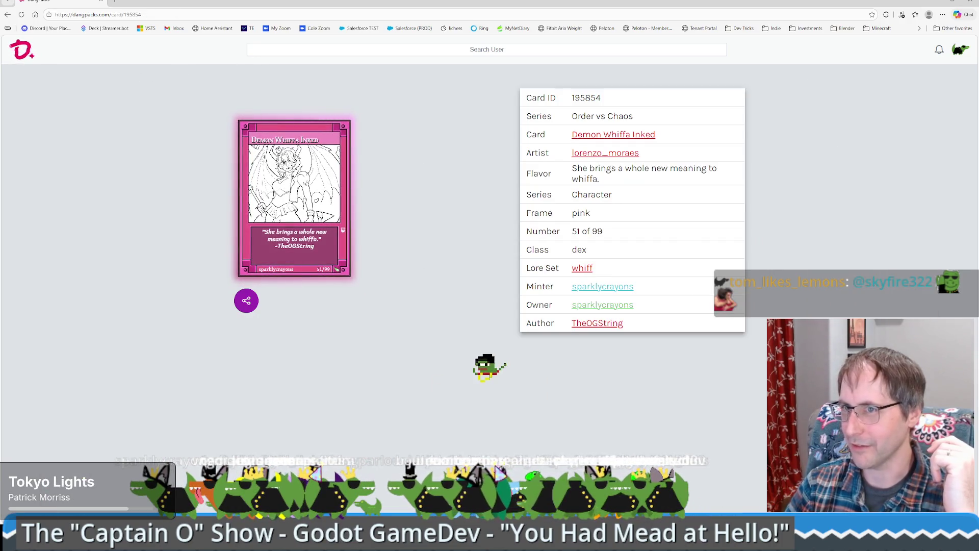
pyautogui.hotkey('alt', 'Left')
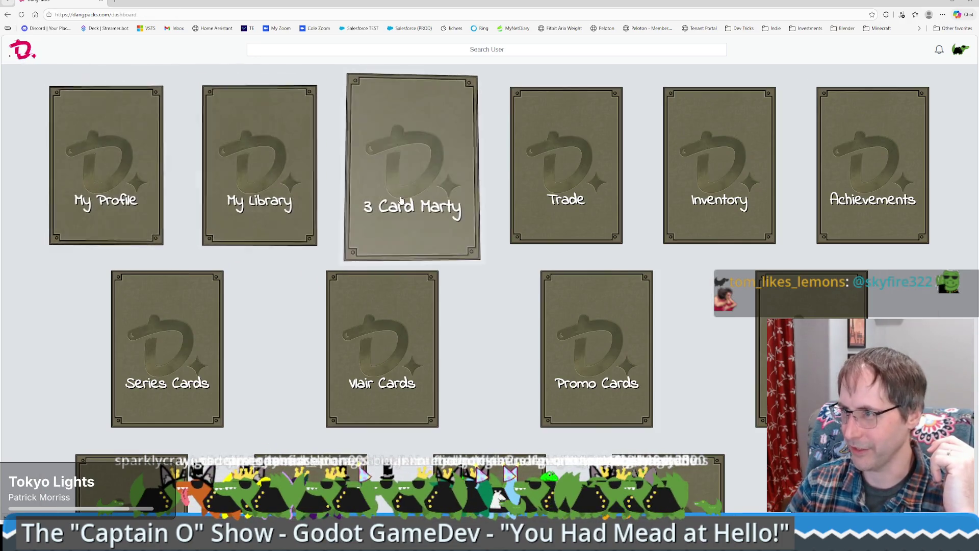
# Step: Open the Inventory and the Vlair item case, then check My Library again
pyautogui.click(681, 204)
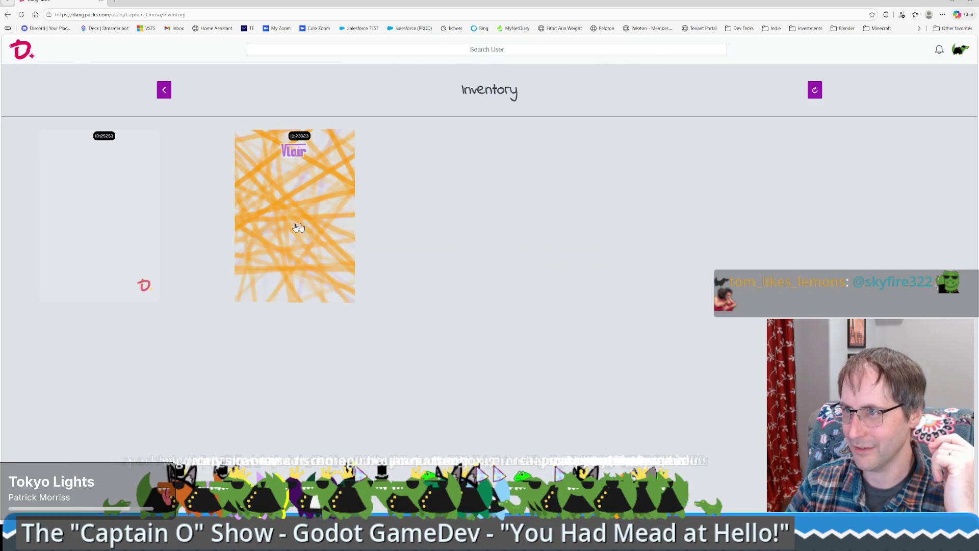
pyautogui.click(259, 227)
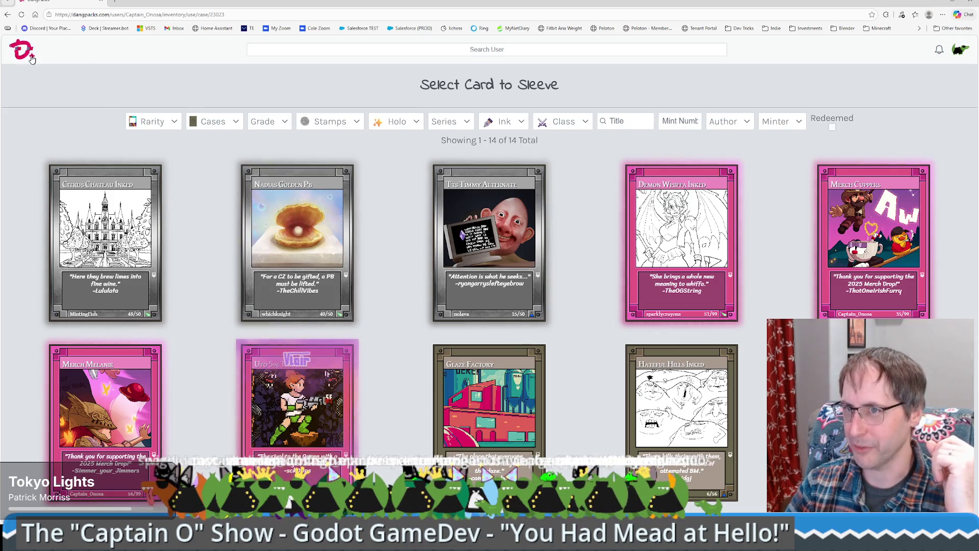
pyautogui.click(21, 53)
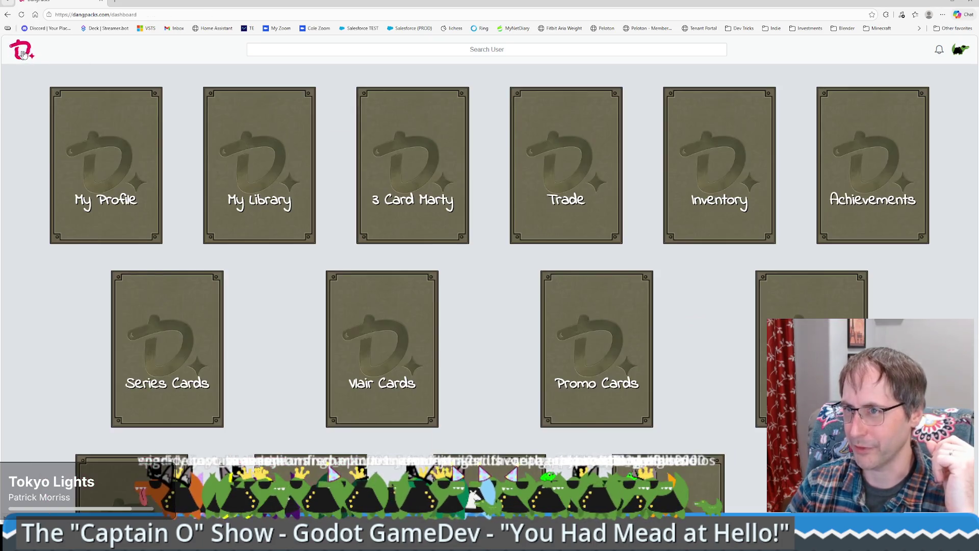
pyautogui.click(275, 184)
pyautogui.click(22, 51)
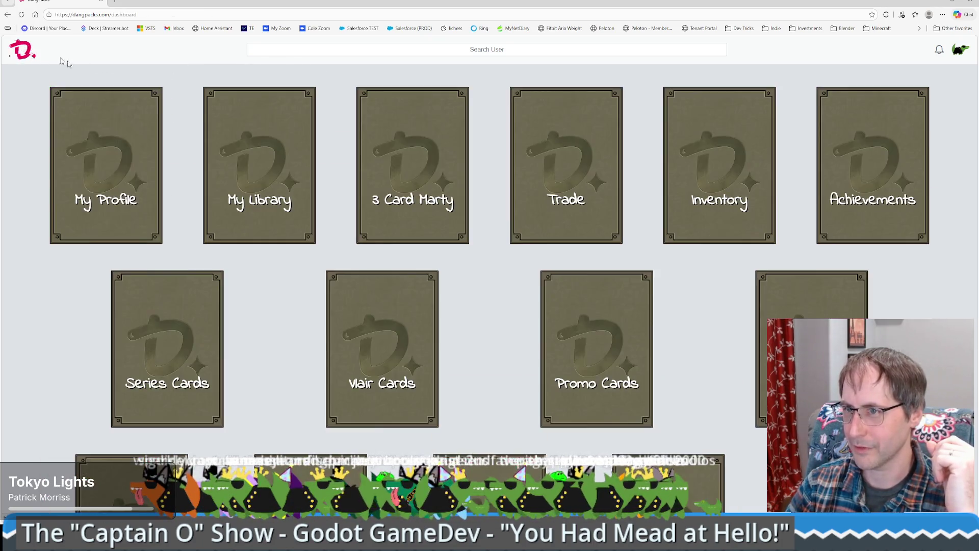
# Step: Use the blank Inventory case on the Demon Whiffa Inked card
pyautogui.click(712, 198)
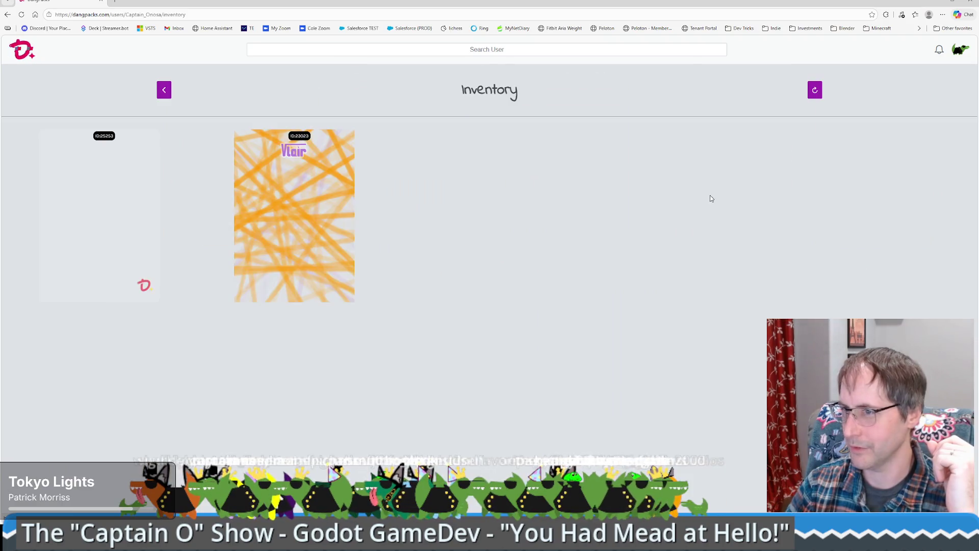
pyautogui.click(121, 250)
pyautogui.click(692, 255)
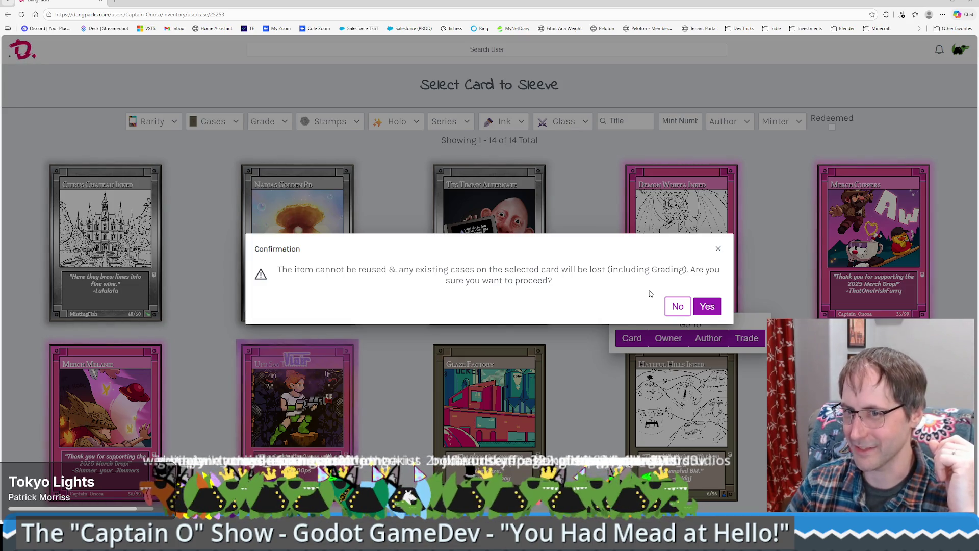
# Step: Confirm sleeving Demon Whiffa Inked with the blank case, then return to the dashboard
pyautogui.click(704, 308)
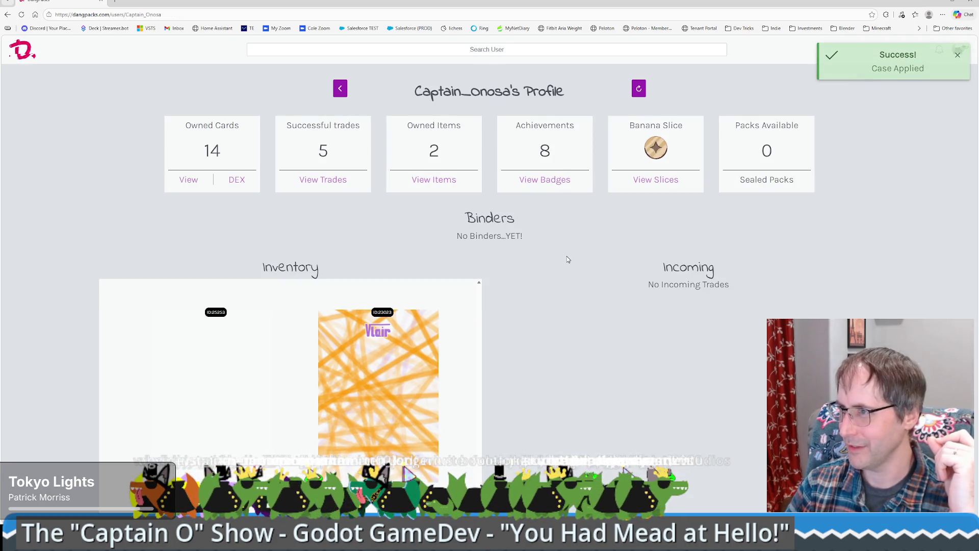
pyautogui.scroll(-3, 156, 211)
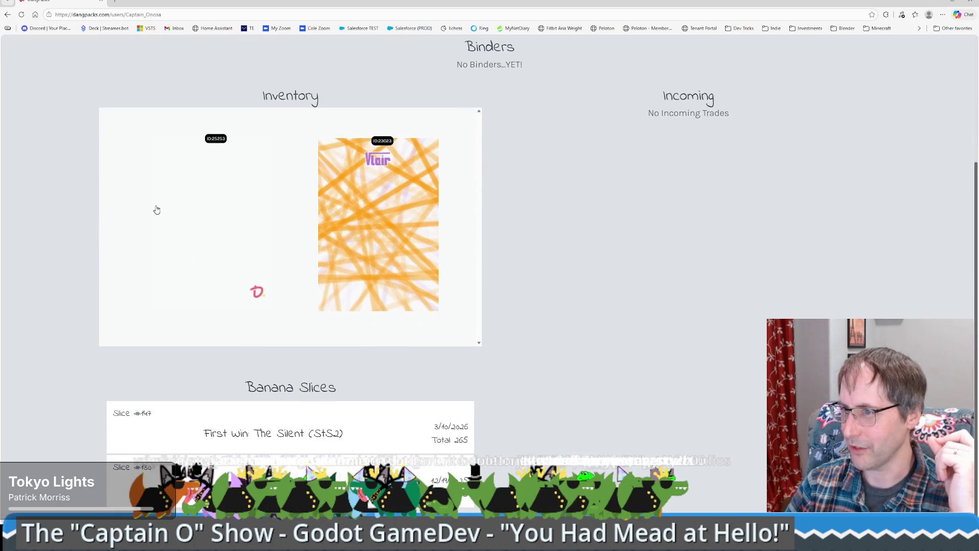
pyautogui.scroll(5, 214, 230)
pyautogui.click(22, 50)
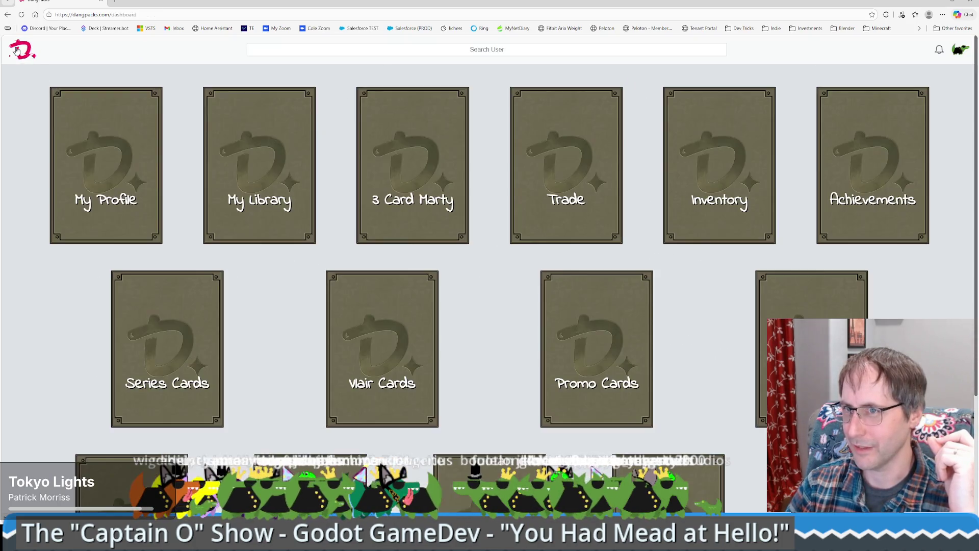
# Step: Open the Demon Whiffa Inked card page from My Library, showing number 51 of 99 and its trade history
pyautogui.click(237, 192)
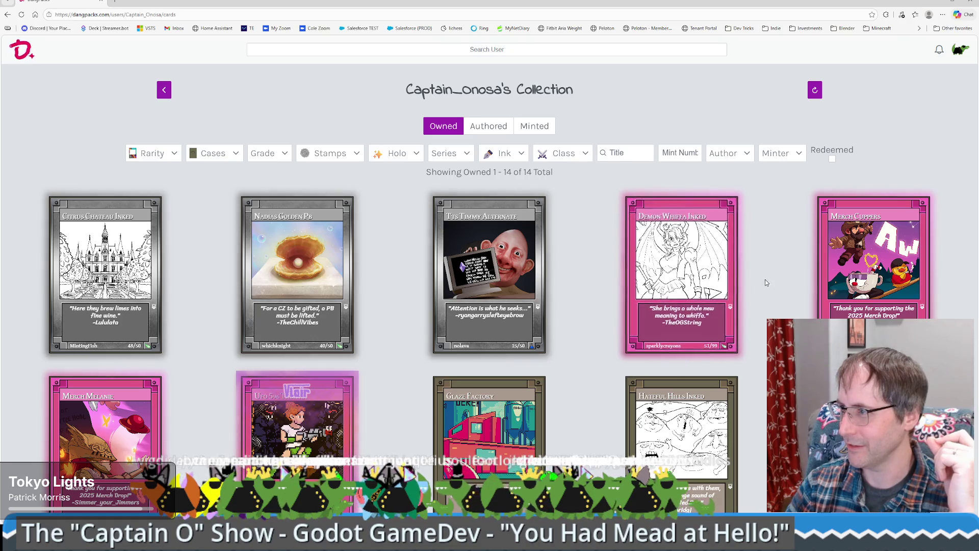
pyautogui.click(633, 368)
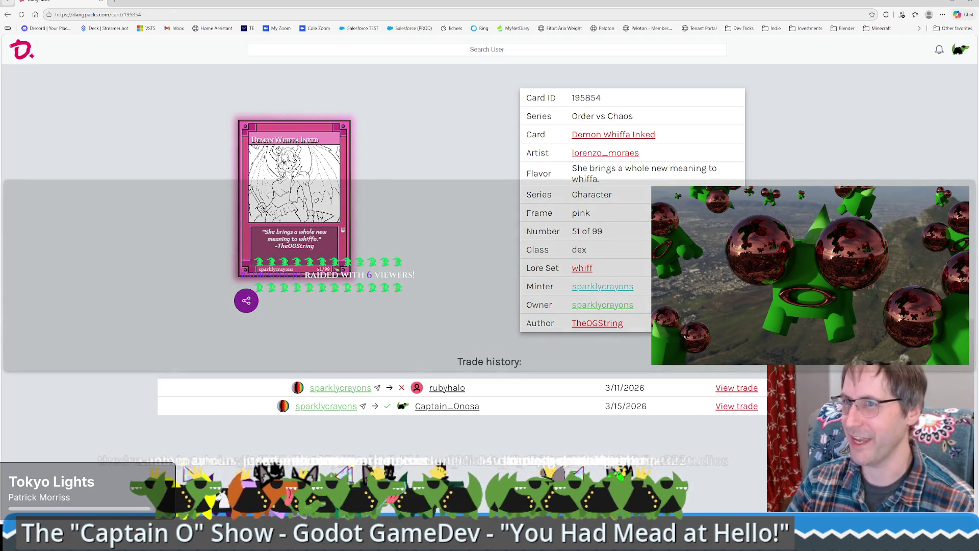
pyautogui.hotkey('ctrl', 'l')
pyautogui.press('Escape')
pyautogui.click(140, 207)
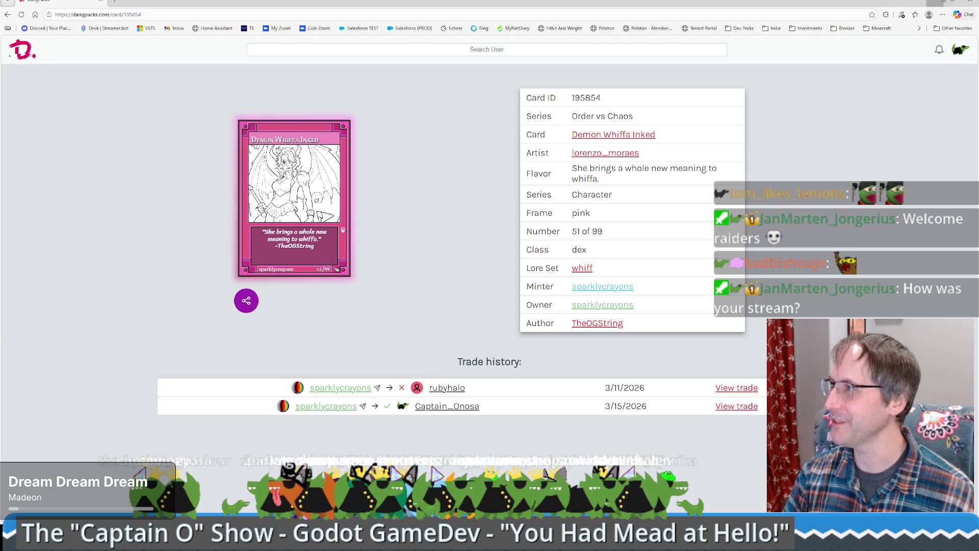
pyautogui.hotkey('alt', 'Tab')
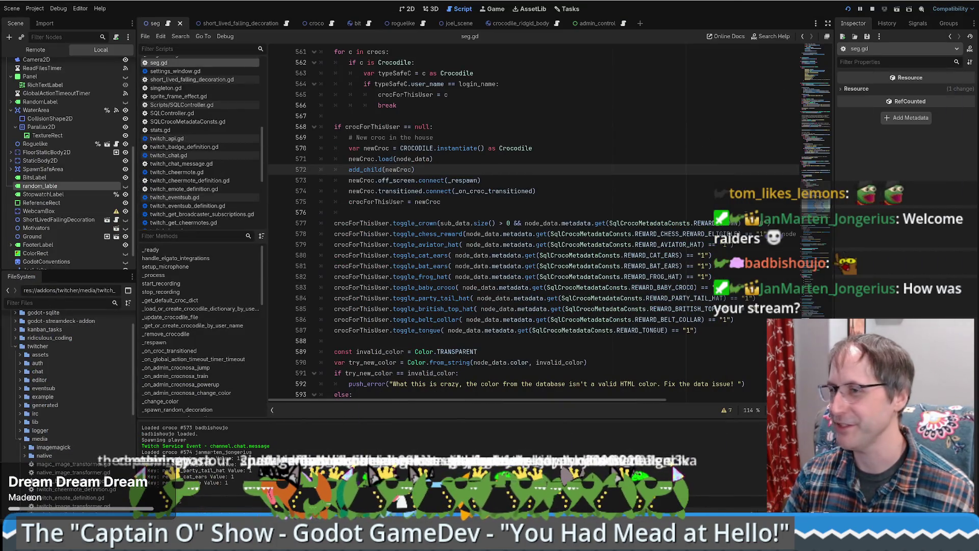
# Step: Scroll seg.gd to the top and review the message_lowers, chat_container and api declarations around lines 20–24
pyautogui.click(672, 226)
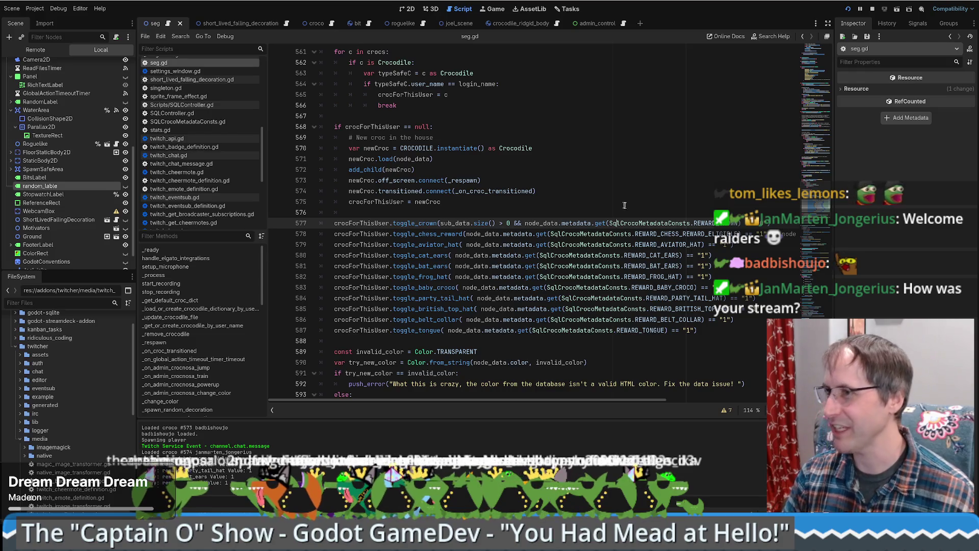
pyautogui.scroll(5, 51, 163)
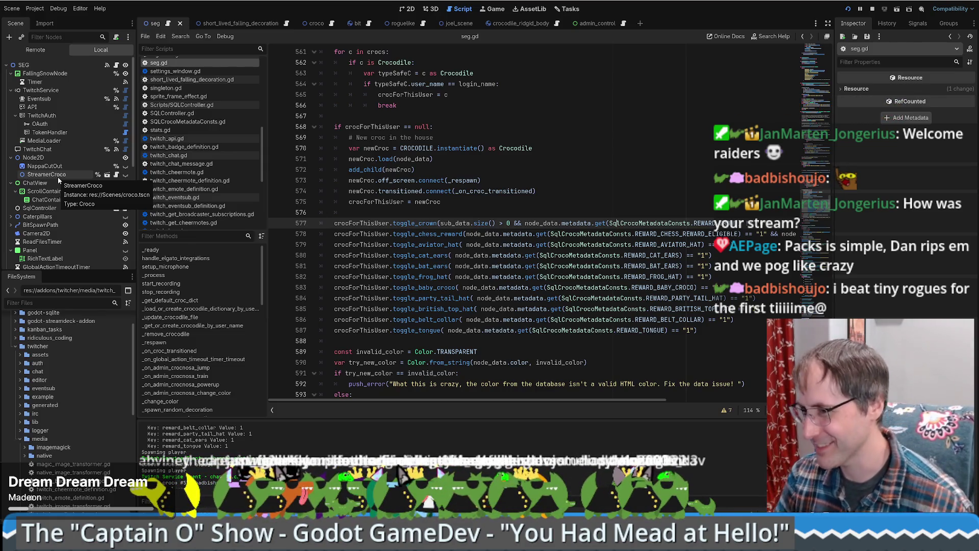
pyautogui.scroll(12, 646, 189)
pyautogui.scroll(14, 647, 188)
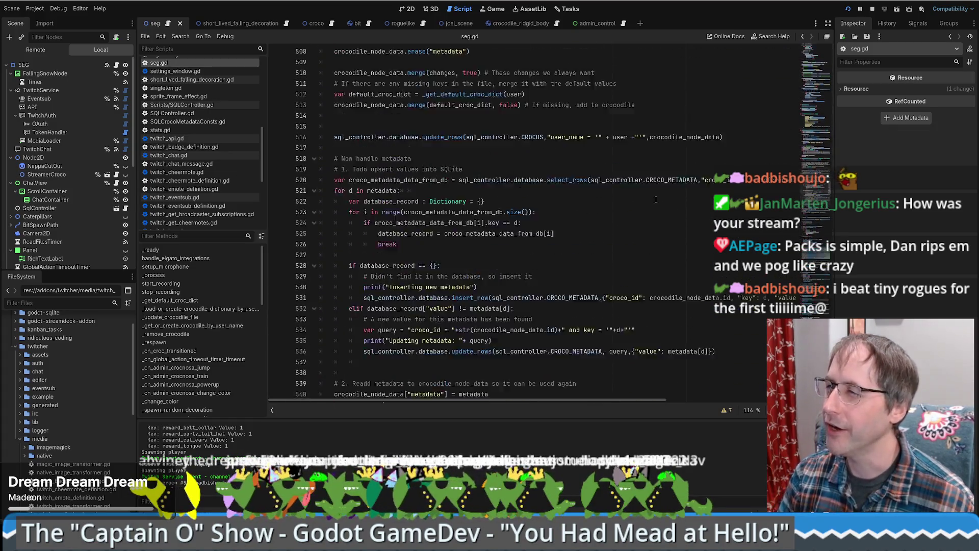
pyautogui.moveTo(814, 190); pyautogui.dragTo(822, 58)
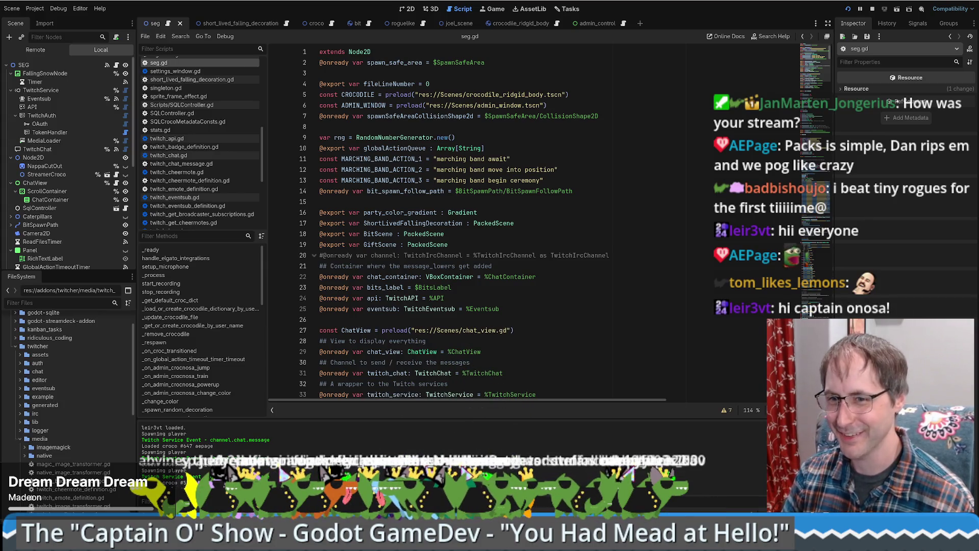
pyautogui.click(683, 266)
pyautogui.scroll(-5, 683, 286)
pyautogui.scroll(5, 674, 280)
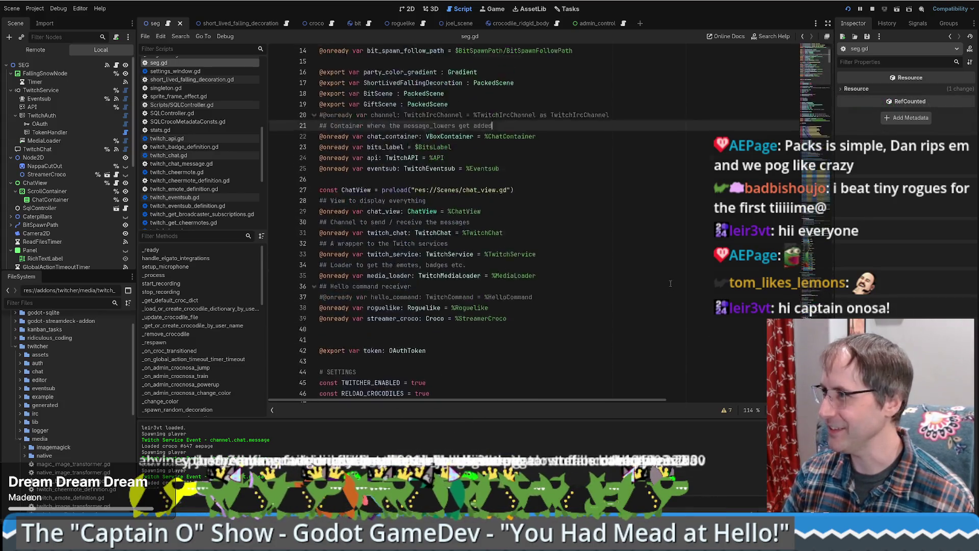
pyautogui.click(661, 274)
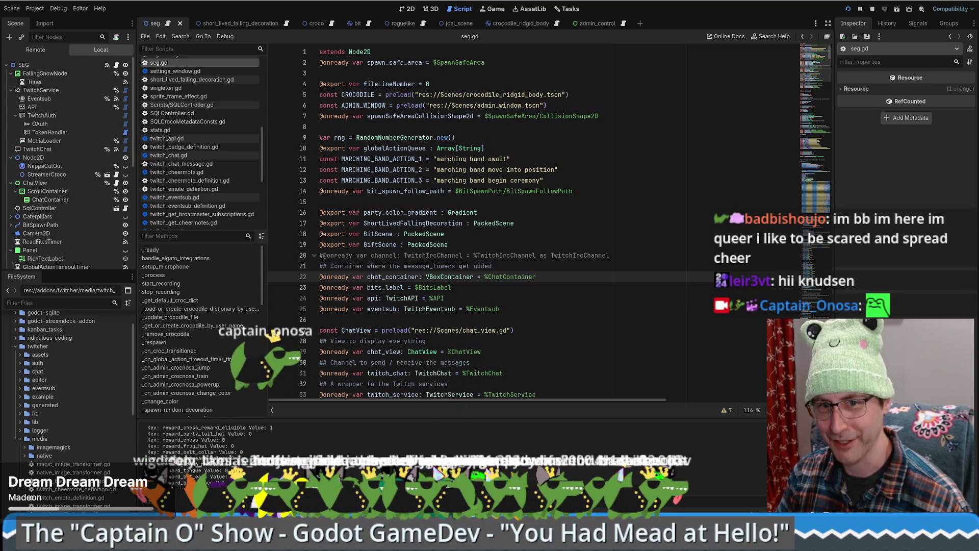
pyautogui.click(588, 300)
pyautogui.scroll(-5, 587, 300)
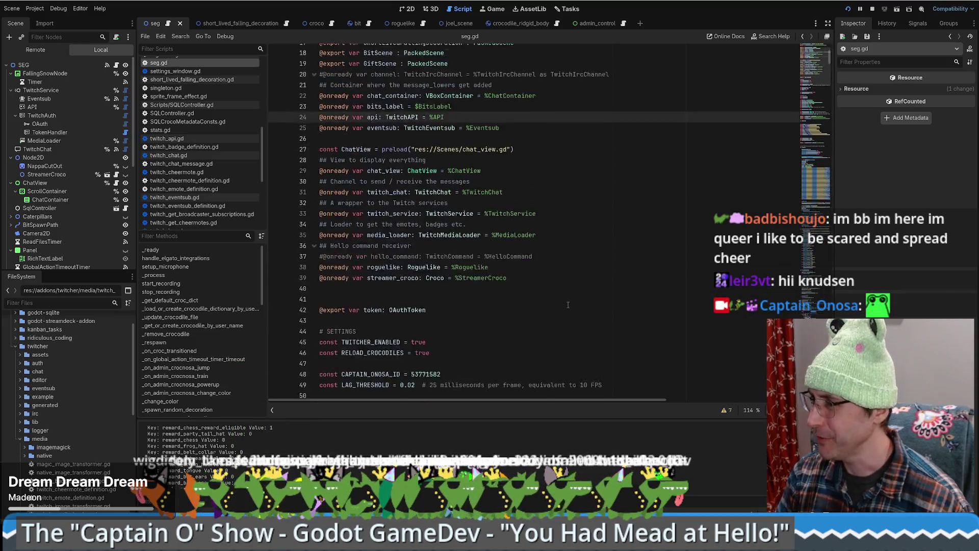
# Step: Review the bits_label and commented-out channel declarations near the top of seg.gd
pyautogui.scroll(5, 589, 286)
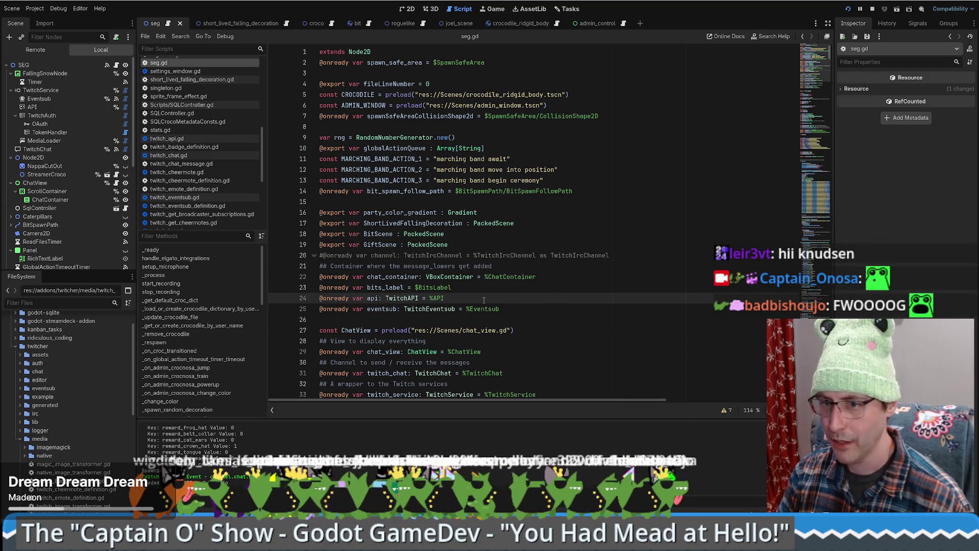
pyautogui.click(646, 286)
pyautogui.scroll(-5, 645, 284)
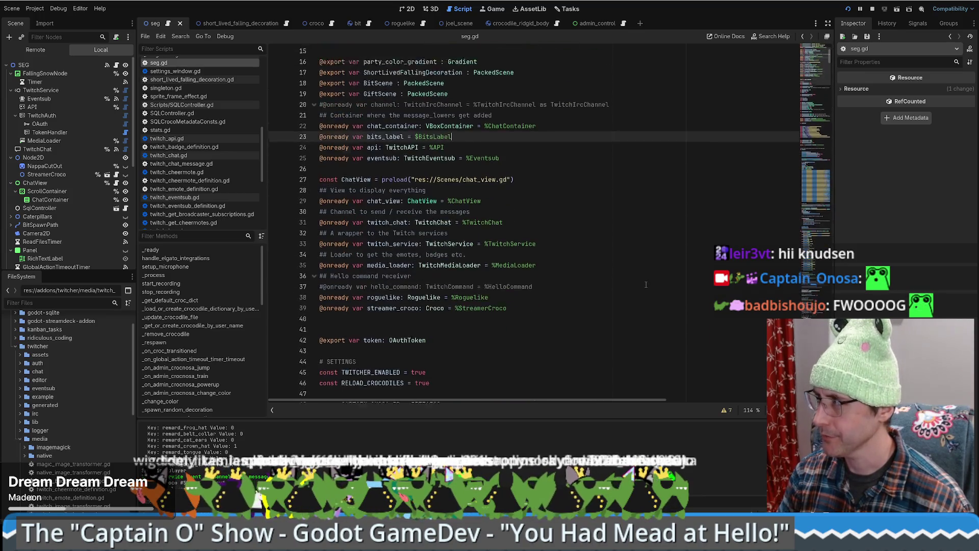
pyautogui.scroll(5, 645, 284)
pyautogui.click(645, 257)
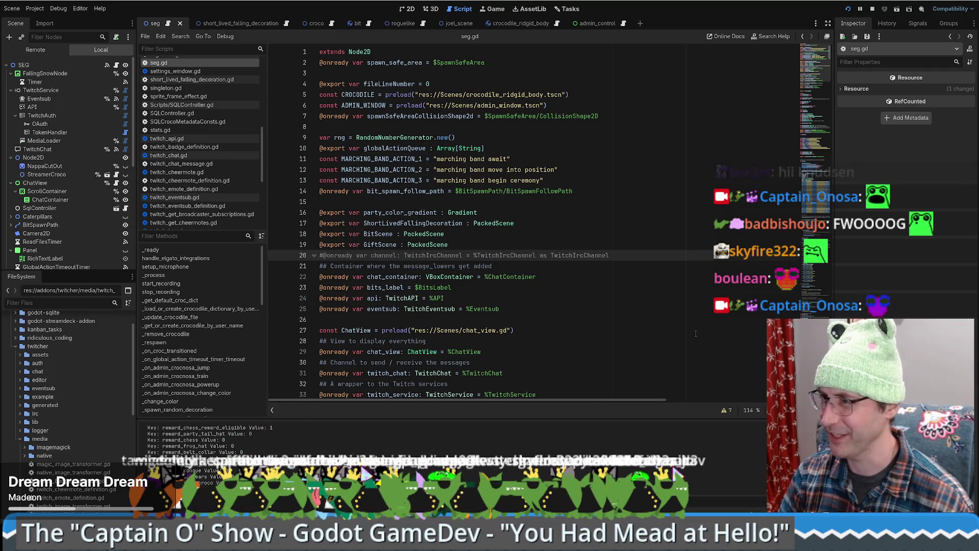
pyautogui.scroll(-10, 695, 334)
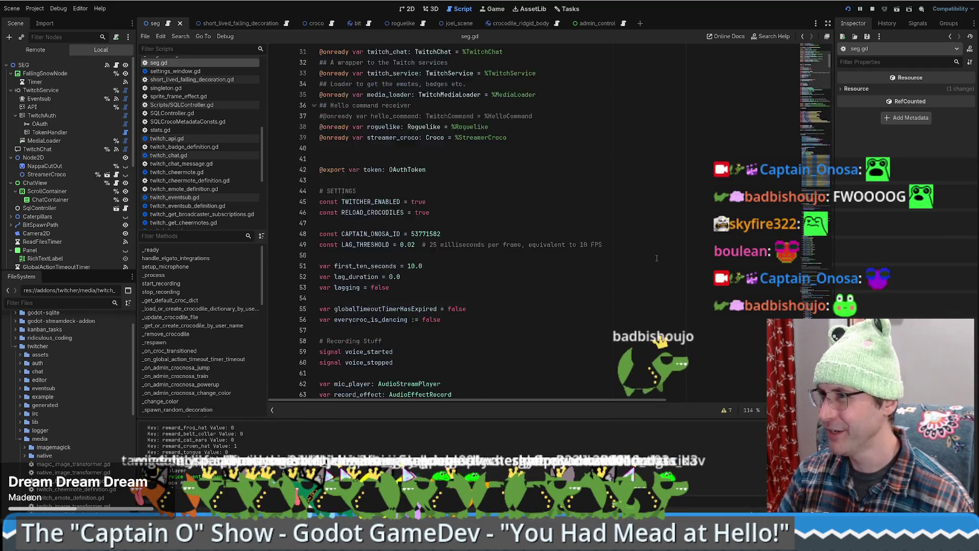
pyautogui.scroll(10, 657, 258)
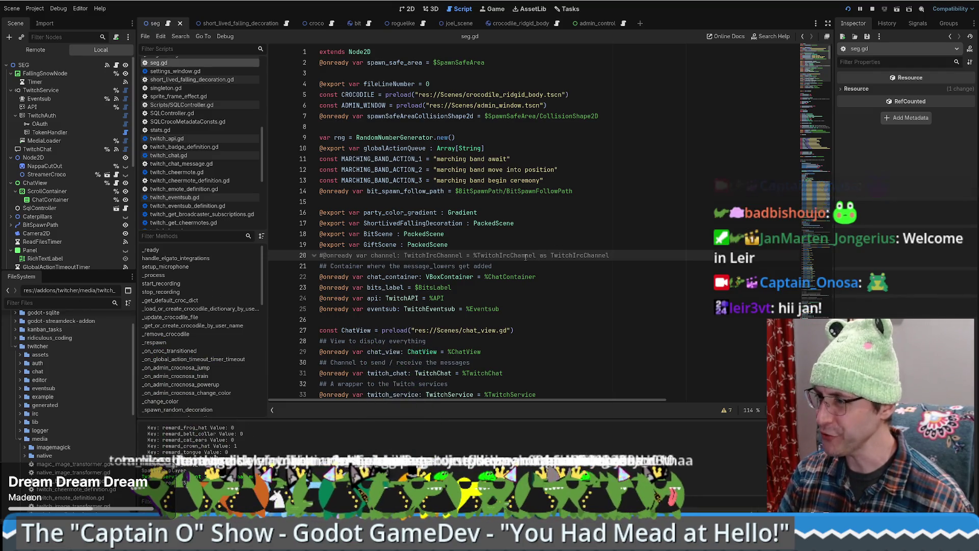
pyautogui.scroll(-20, 681, 242)
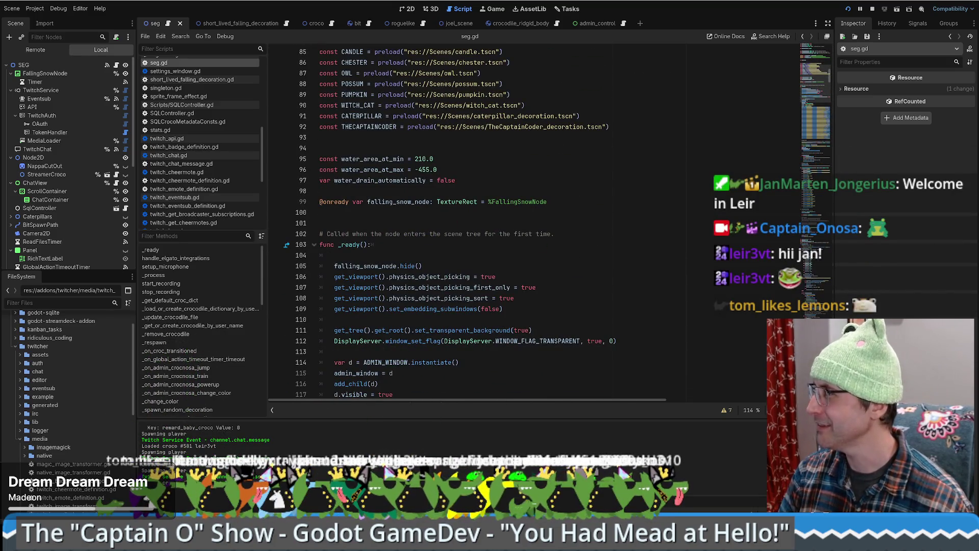
# Step: Place the caret in _ready() after falling_snow_node, then show the SEG scene in 2D
pyautogui.click(435, 259)
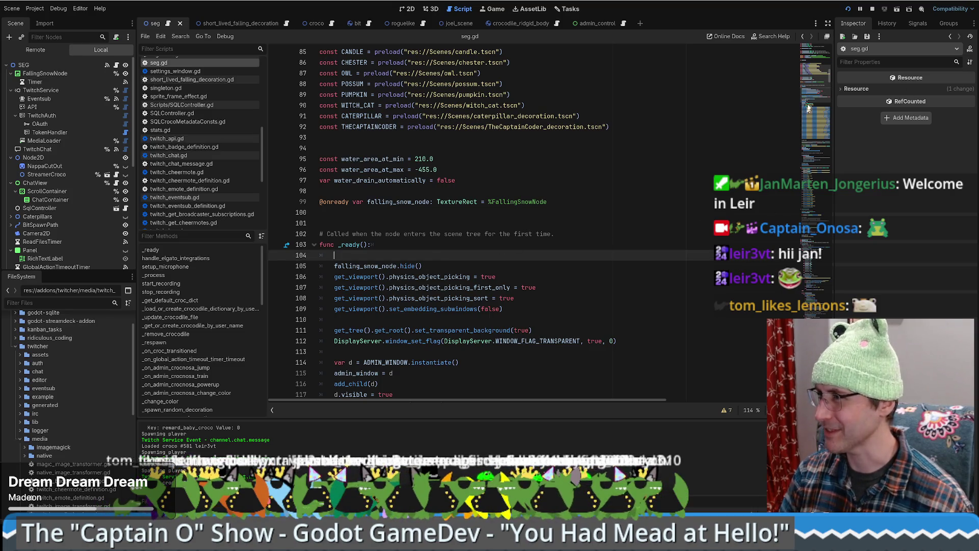
pyautogui.click(806, 111)
pyautogui.moveTo(807, 111); pyautogui.dragTo(812, 86)
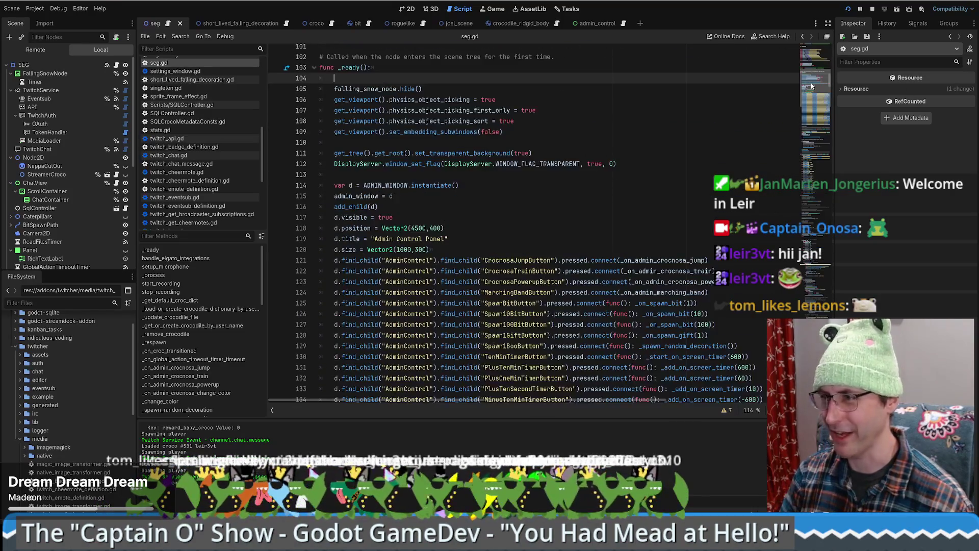
pyautogui.scroll(6, 812, 85)
pyautogui.click(548, 244)
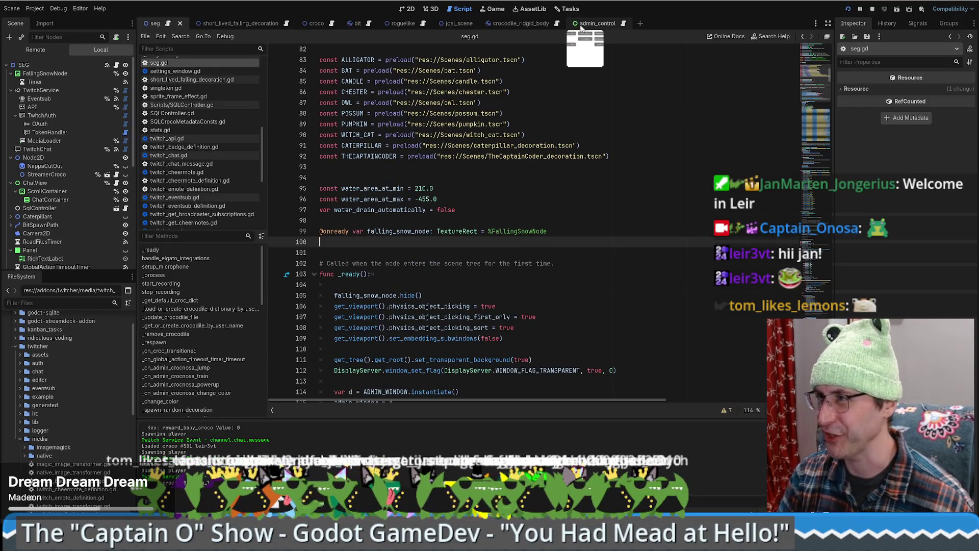
pyautogui.click(410, 9)
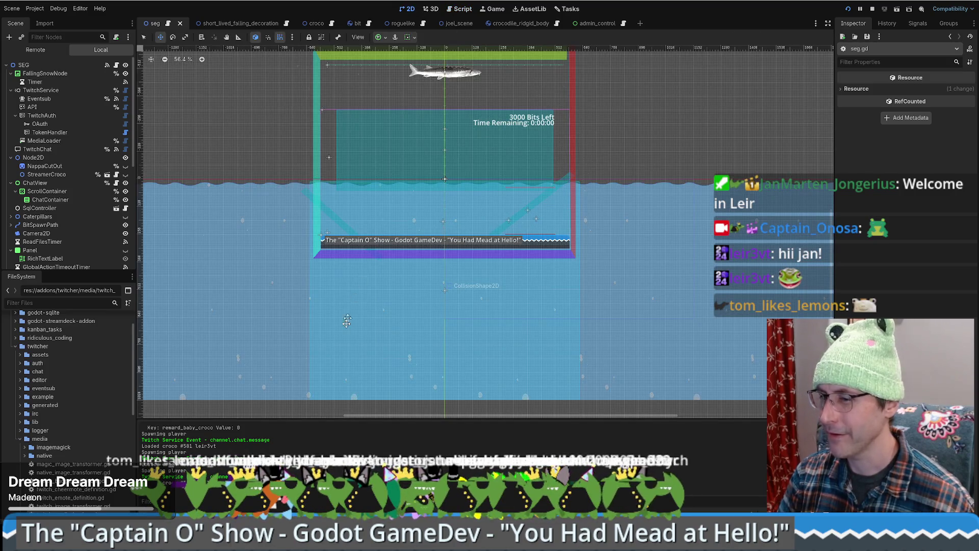
# Step: Run the game with F5 and walk the beekeeper around beside the Crafting Table
pyautogui.press('F5')
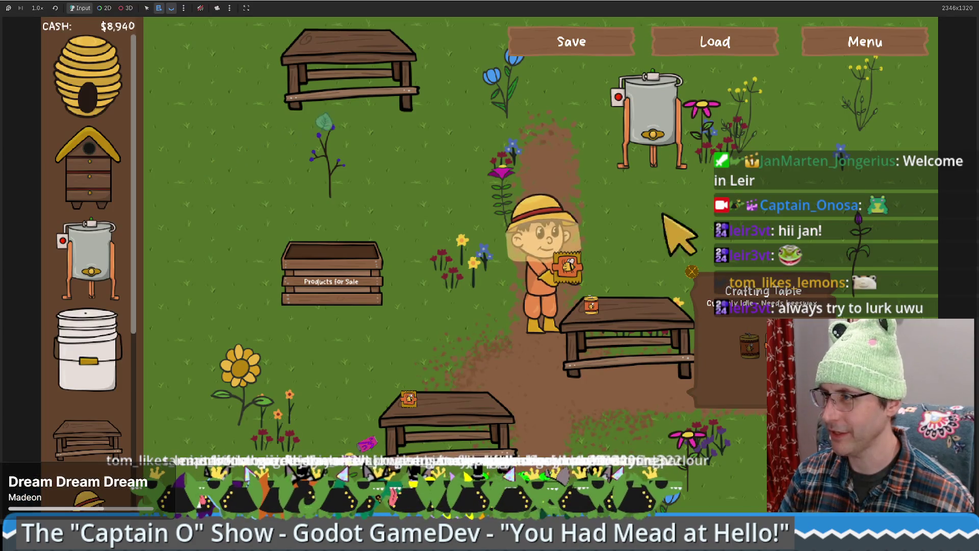
pyautogui.press('a')
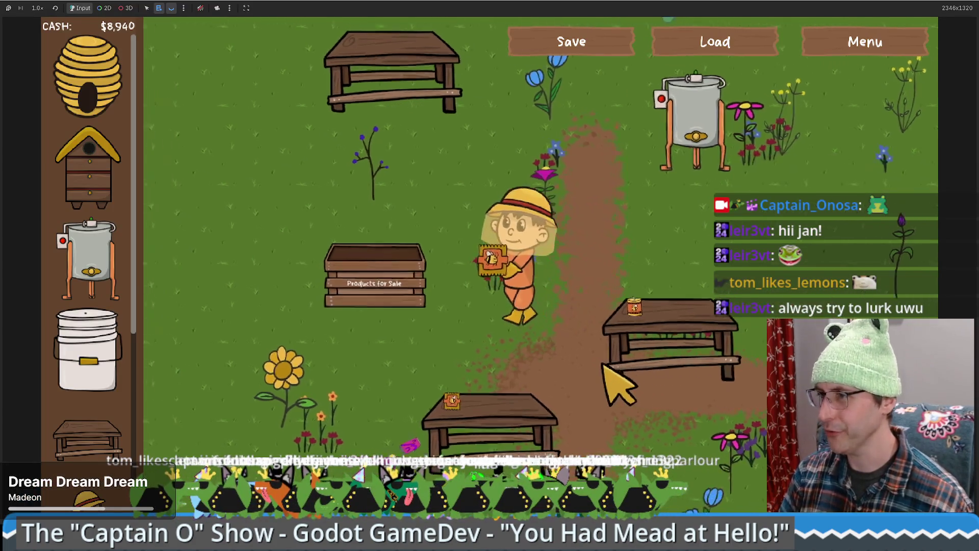
pyautogui.press('w')
pyautogui.press('d')
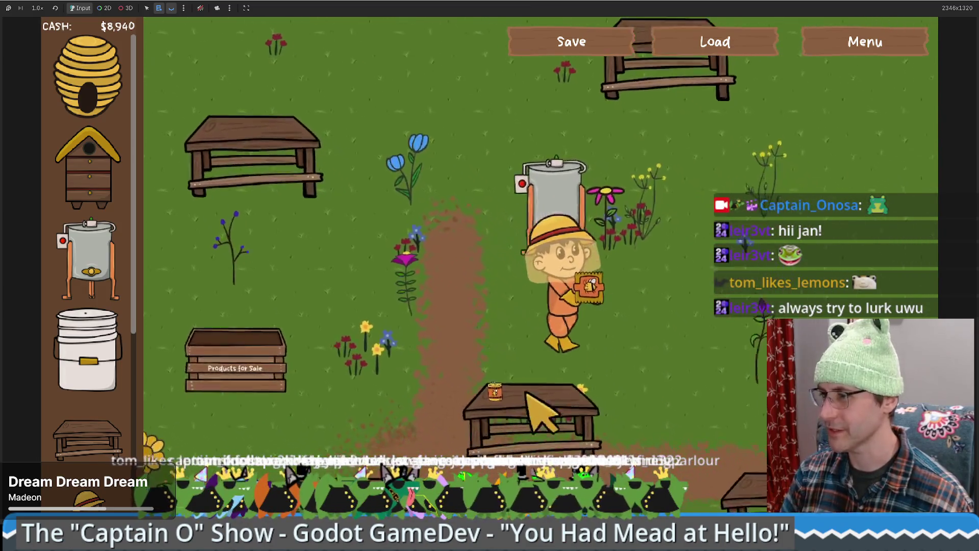
pyautogui.press('s')
pyautogui.press('a')
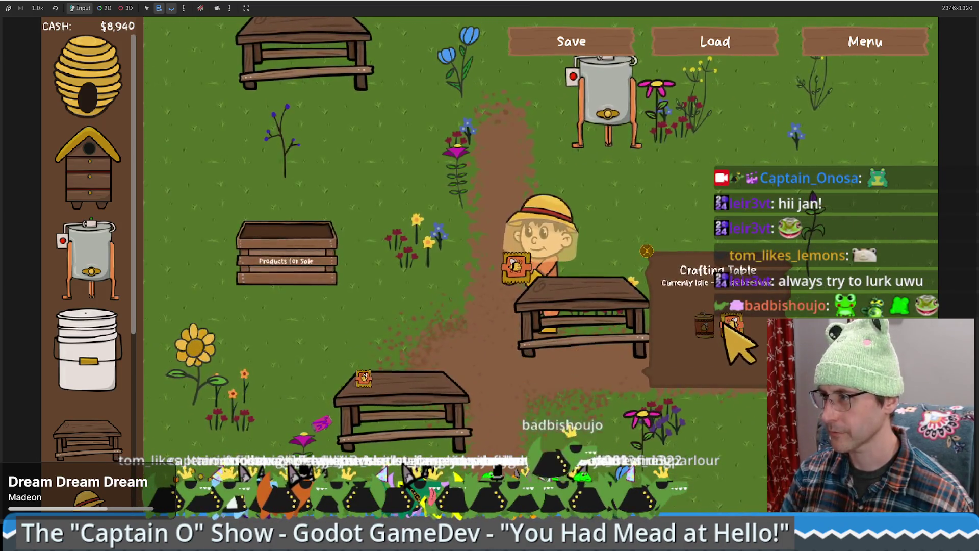
pyautogui.press('s')
pyautogui.press('a')
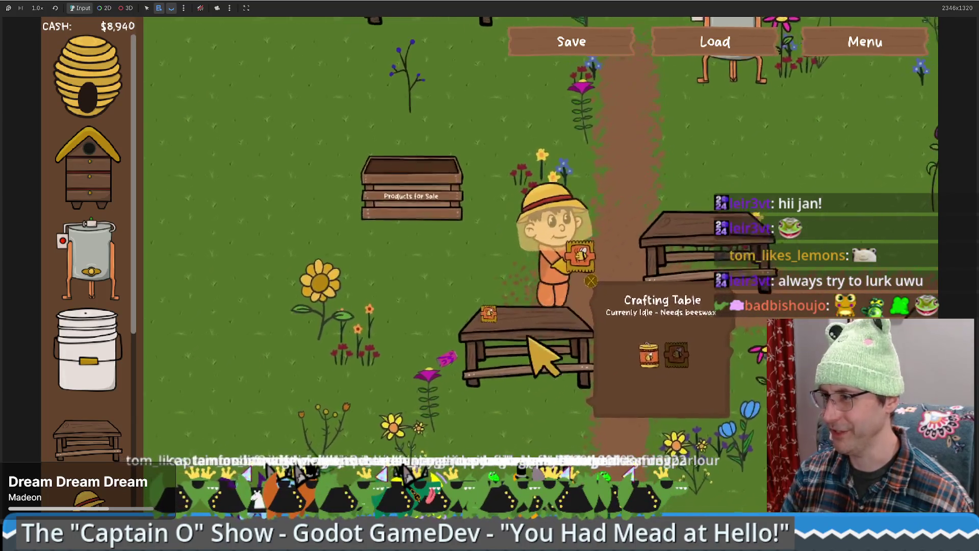
pyautogui.press('s')
pyautogui.press('a')
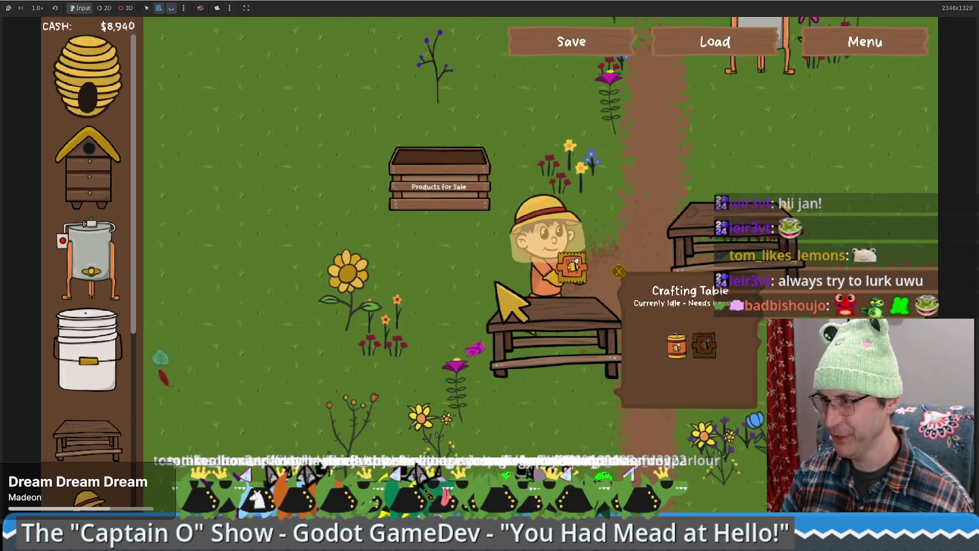
# Step: Take beeswax from the Honey Extractor and use it at the Crafting Table
pyautogui.press('d')
pyautogui.press('w')
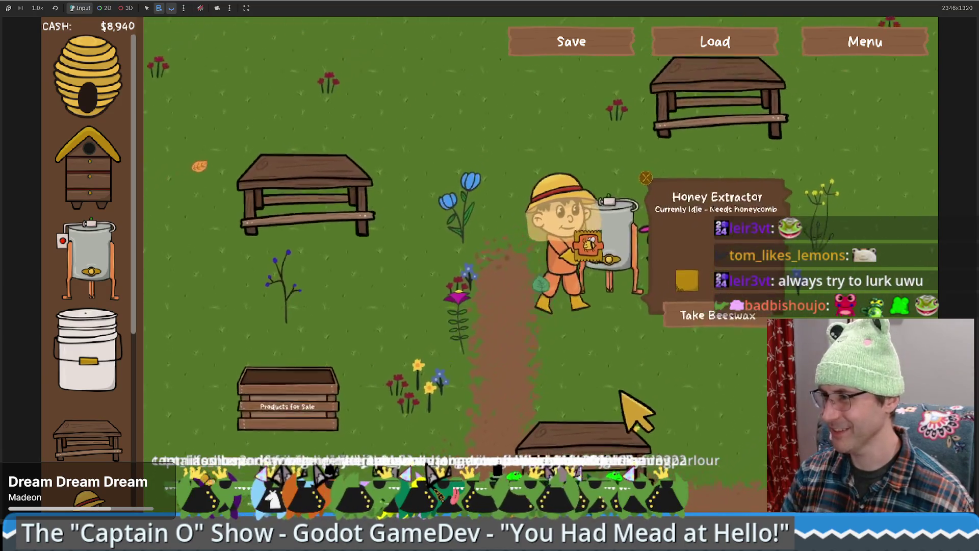
pyautogui.click(663, 360)
pyautogui.press('s')
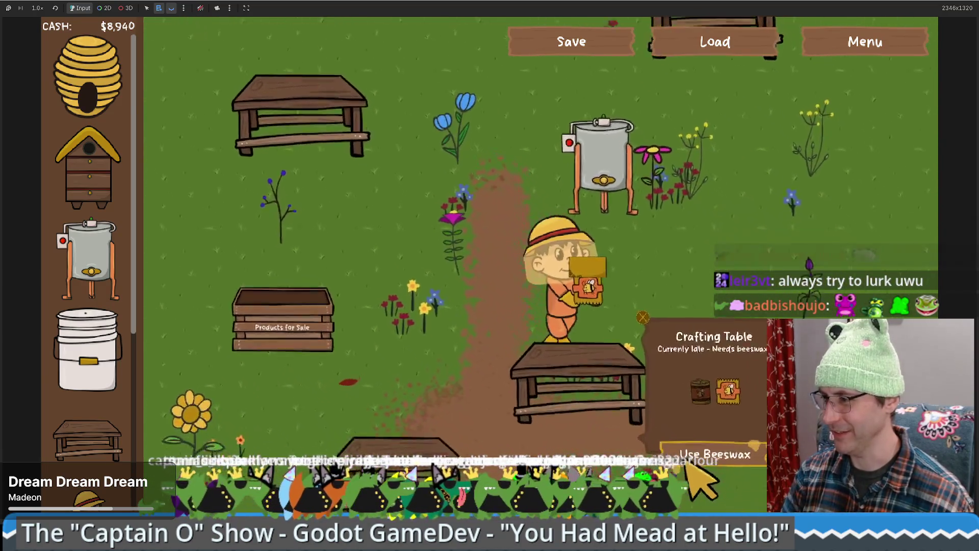
pyautogui.click(686, 424)
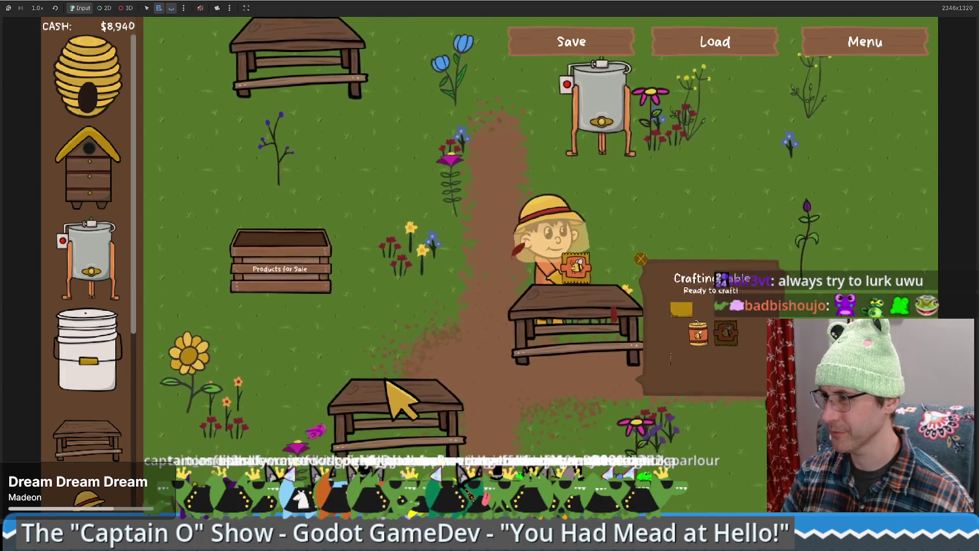
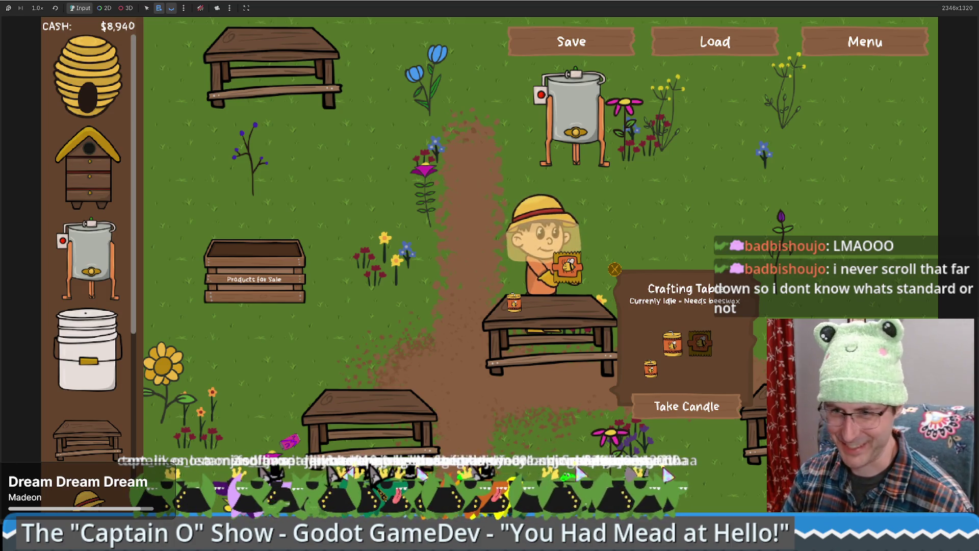
# Step: Take the finished candle from the crafting table and sell it at the sales box for $9,045
pyautogui.click(371, 360)
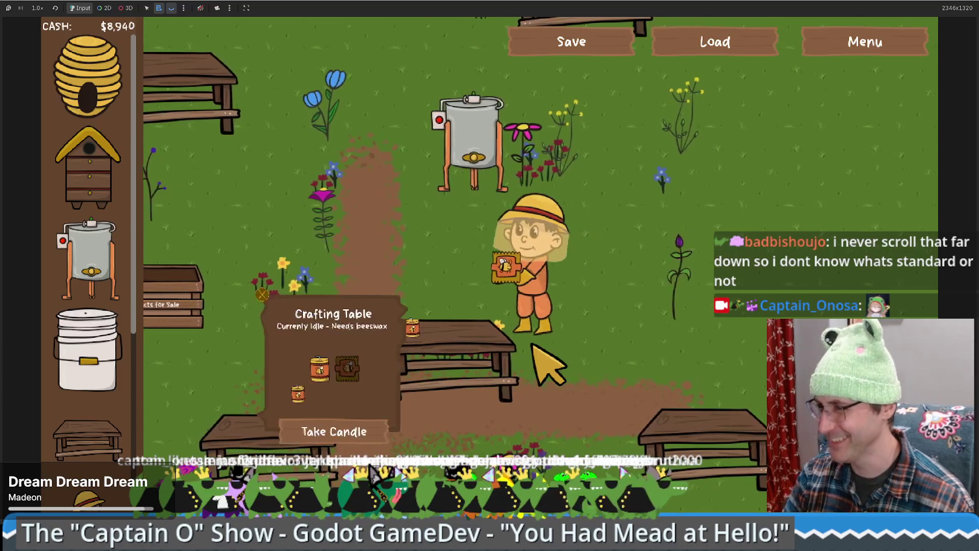
pyautogui.click(677, 410)
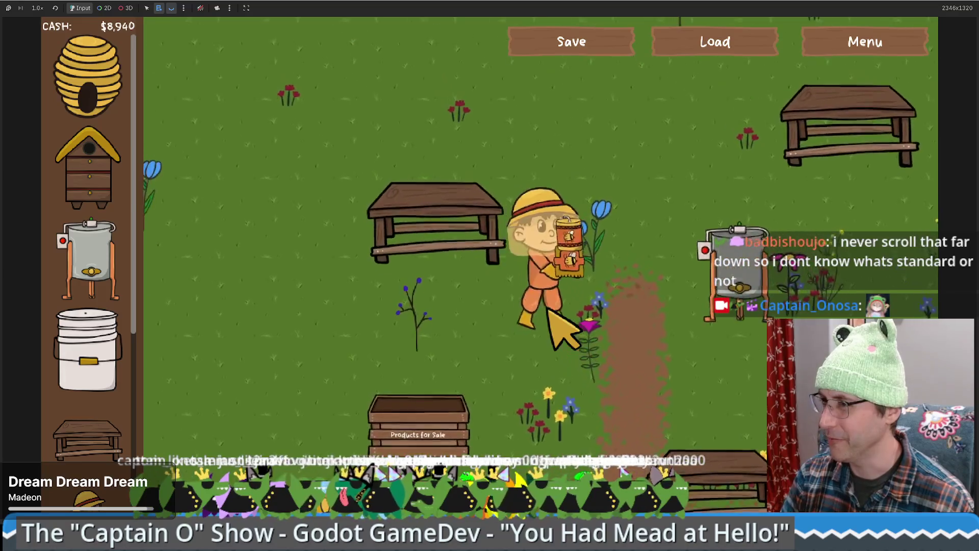
pyautogui.click(462, 380)
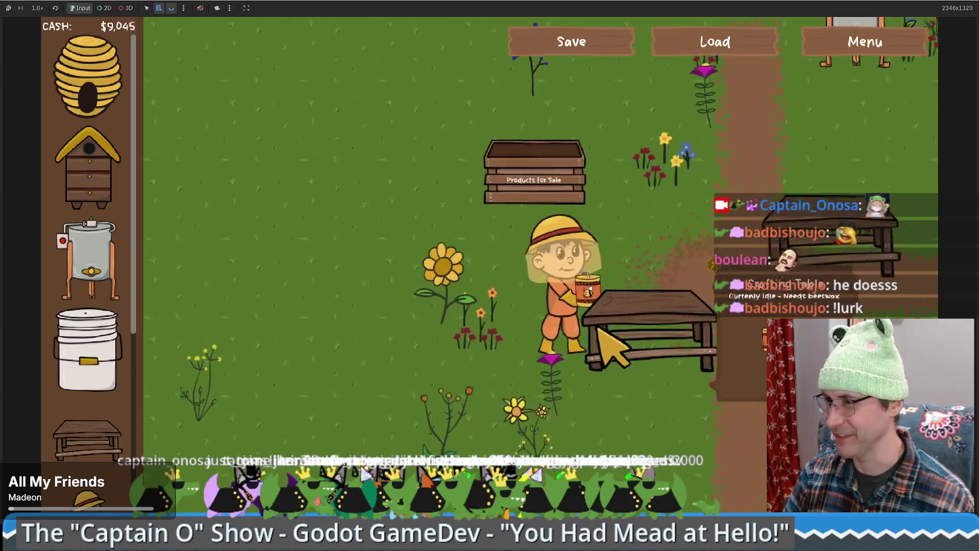
# Step: Buy a Honey Guardian bee from the shop sidebar, place it in the field, and walk beside it
pyautogui.scroll(-5, 92, 357)
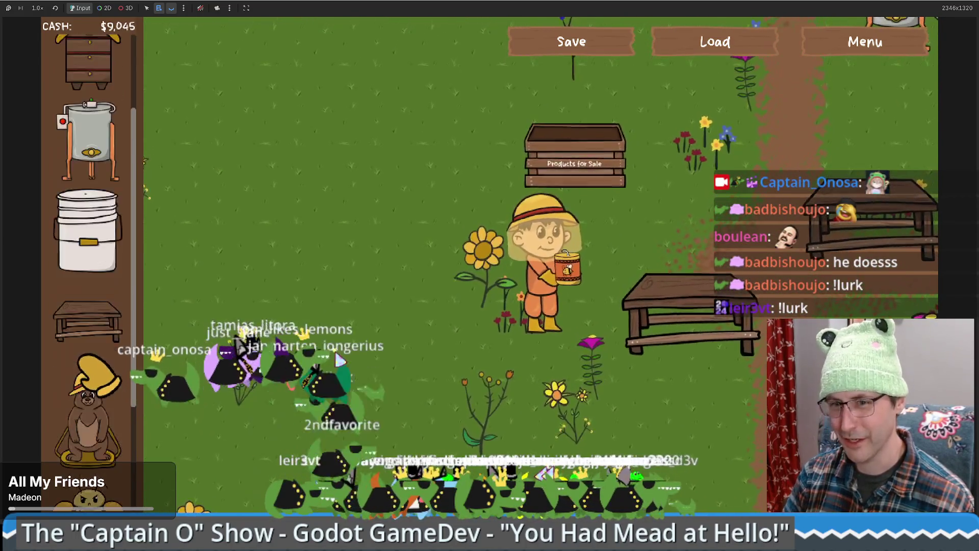
pyautogui.moveTo(91, 353); pyautogui.dragTo(398, 217)
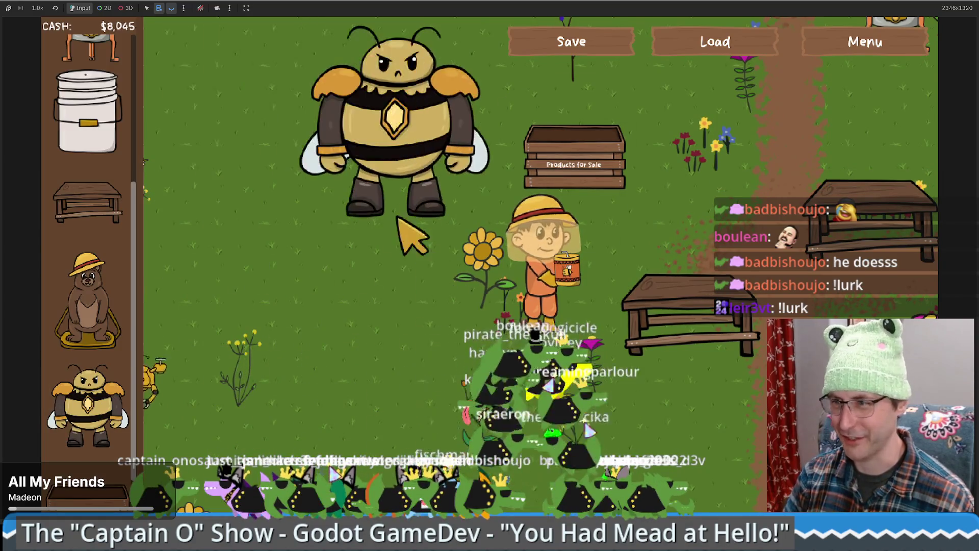
pyautogui.press('w')
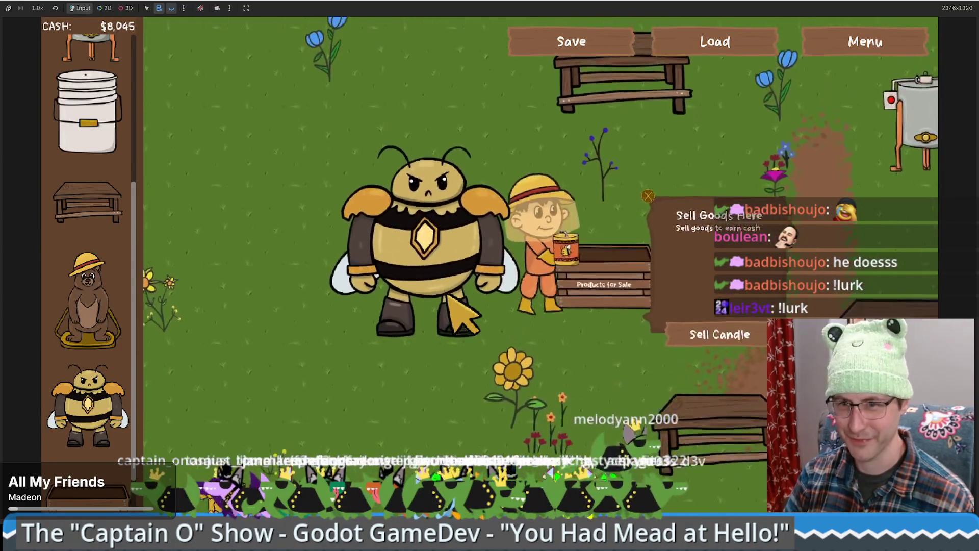
pyautogui.press('a')
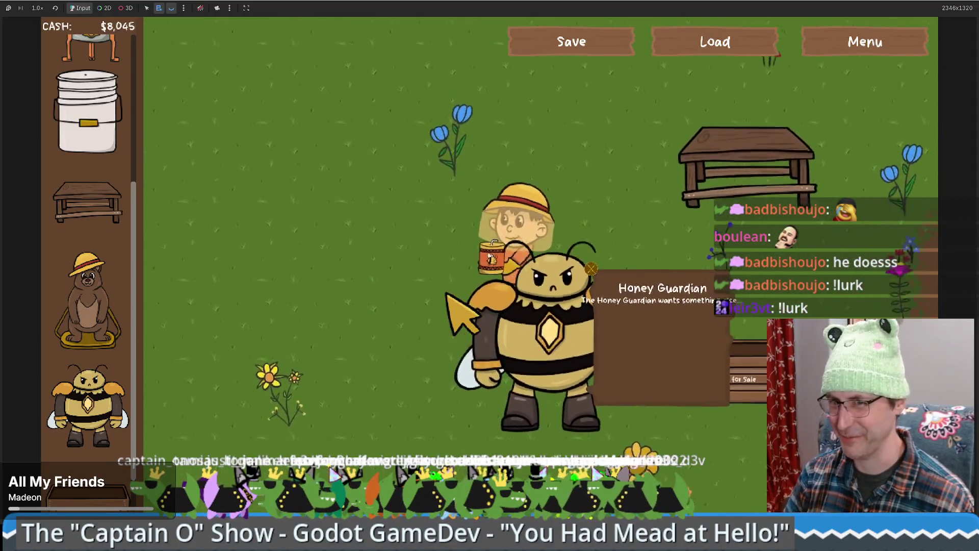
pyautogui.press('s')
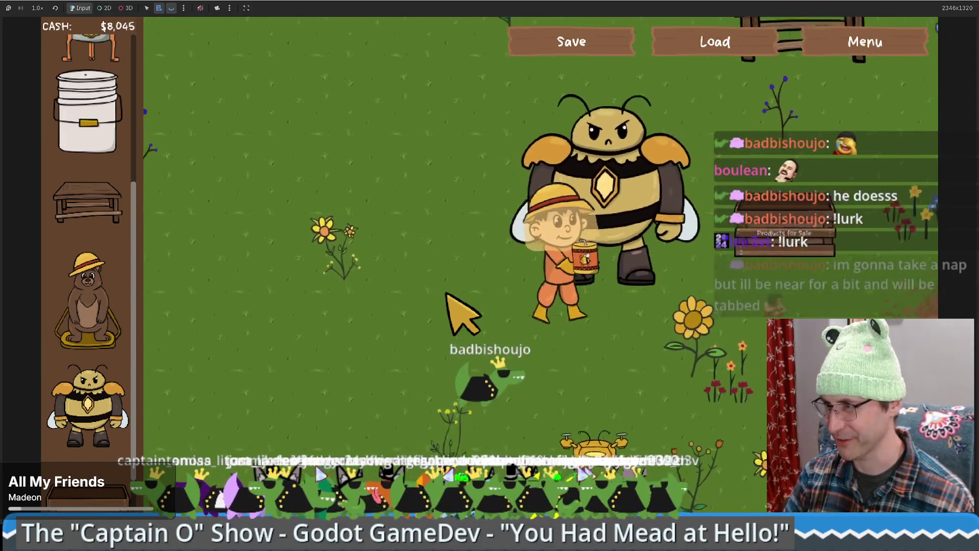
pyautogui.press('w')
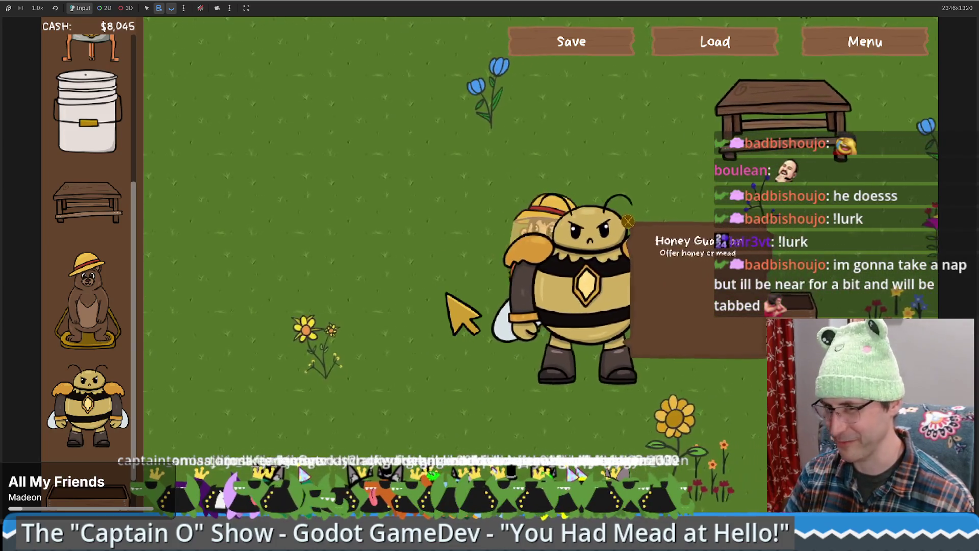
pyautogui.press('a')
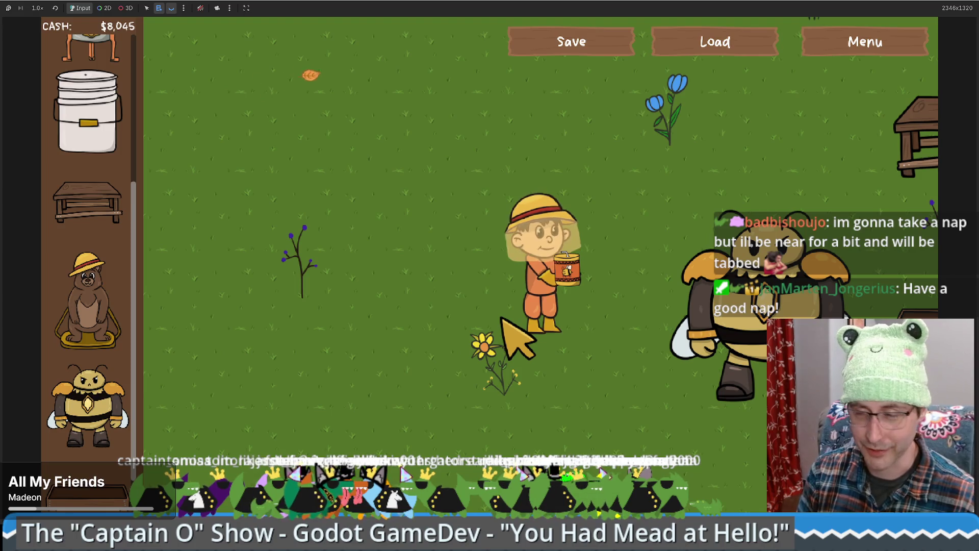
# Step: Walk the beekeeper up across the field, then back down and to the left
pyautogui.press('w')
pyautogui.press('d')
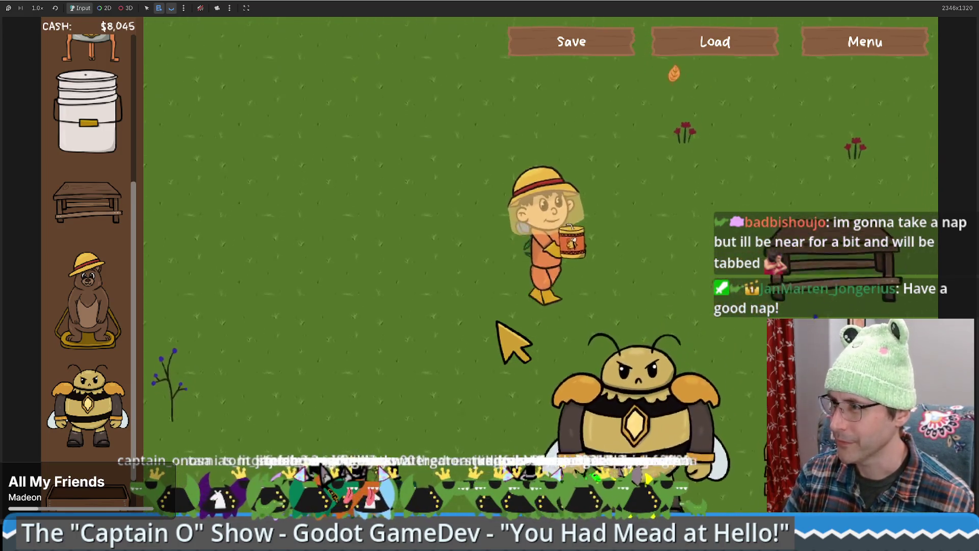
pyautogui.press('w')
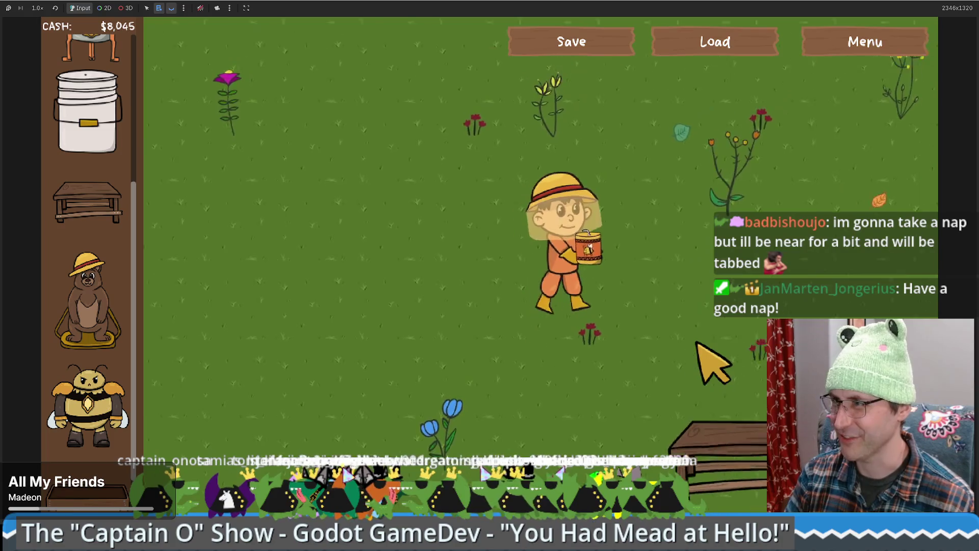
pyautogui.press('w')
pyautogui.press('a')
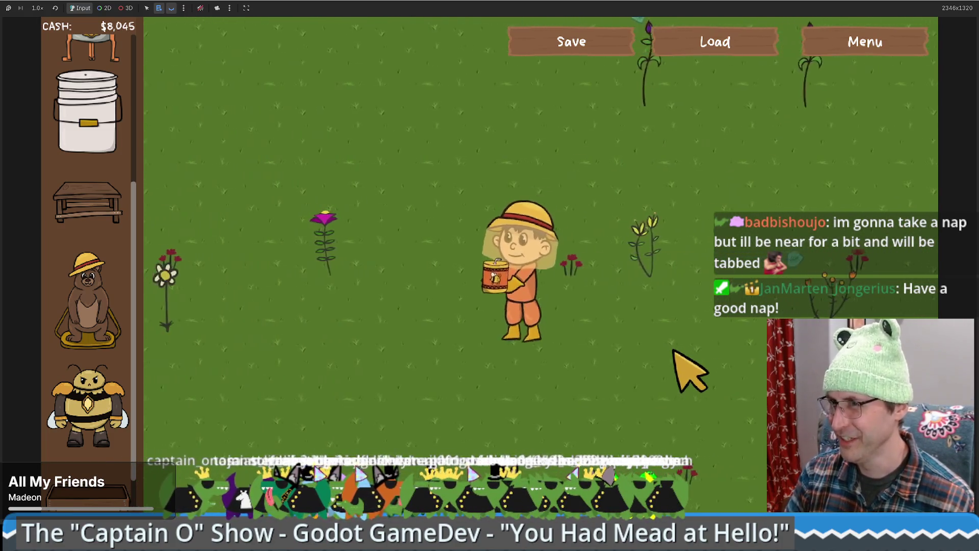
pyautogui.press('s')
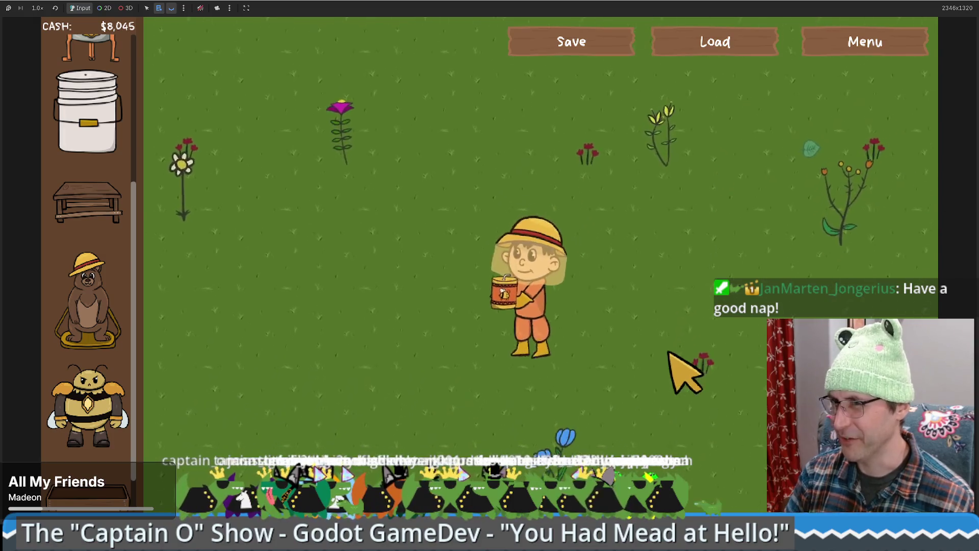
pyautogui.press('s')
pyautogui.press('a')
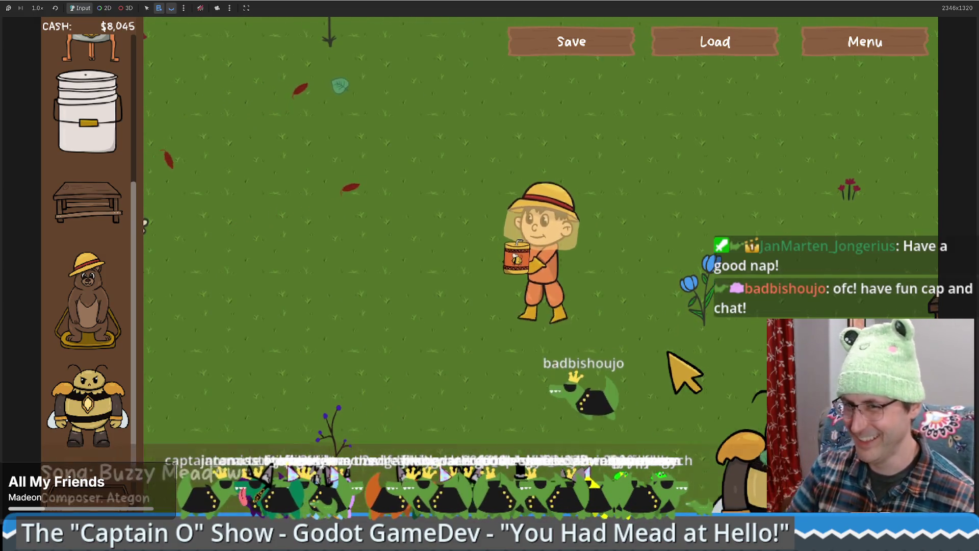
# Step: Walk the beekeeper down around the meadow and back up to the Honey Guardian to see its request
pyautogui.press('a')
pyautogui.press('s')
pyautogui.press('a')
pyautogui.press('s')
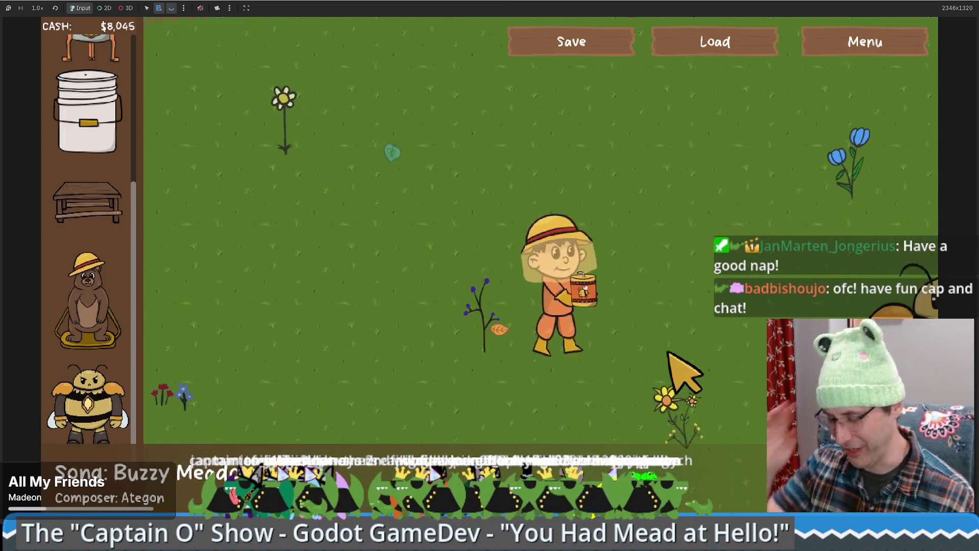
pyautogui.press('s')
pyautogui.press('d')
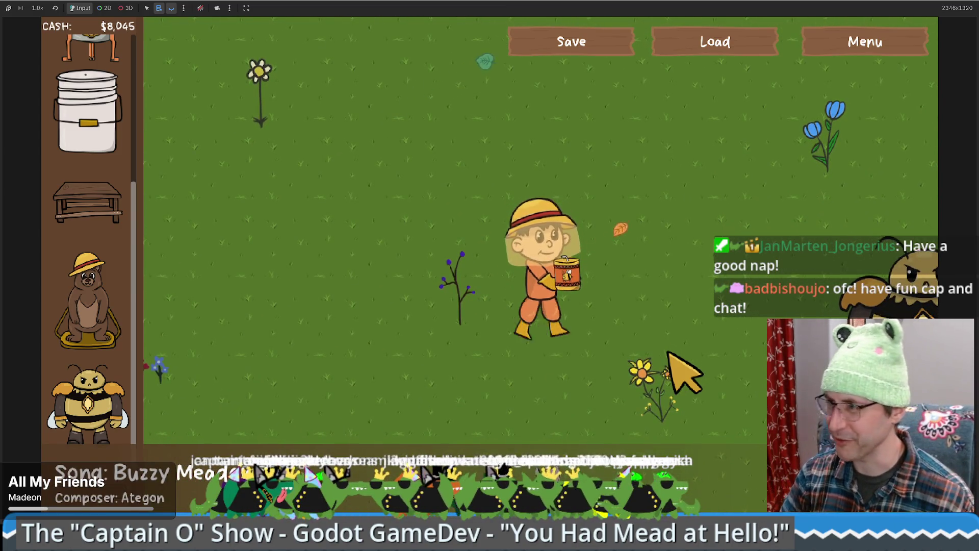
pyautogui.click(684, 372)
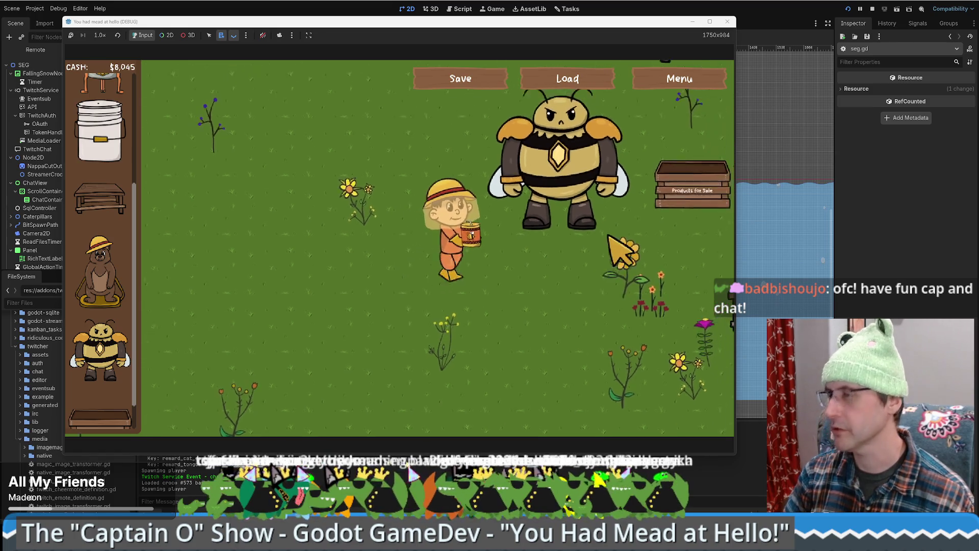
pyautogui.click(561, 219)
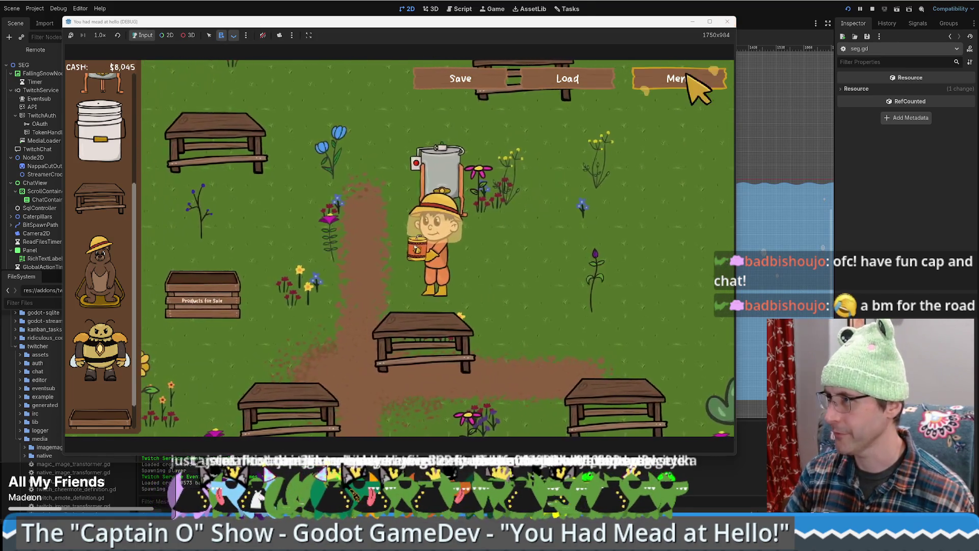
# Step: Quit to the title screen, discarding progress, and start a New Game with $10,000
pyautogui.click(699, 88)
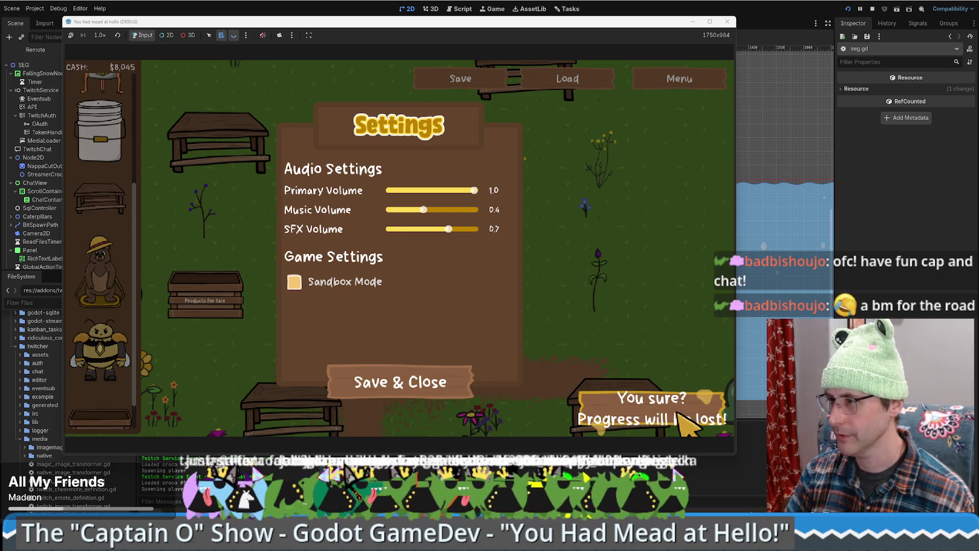
pyautogui.click(681, 414)
pyautogui.click(419, 383)
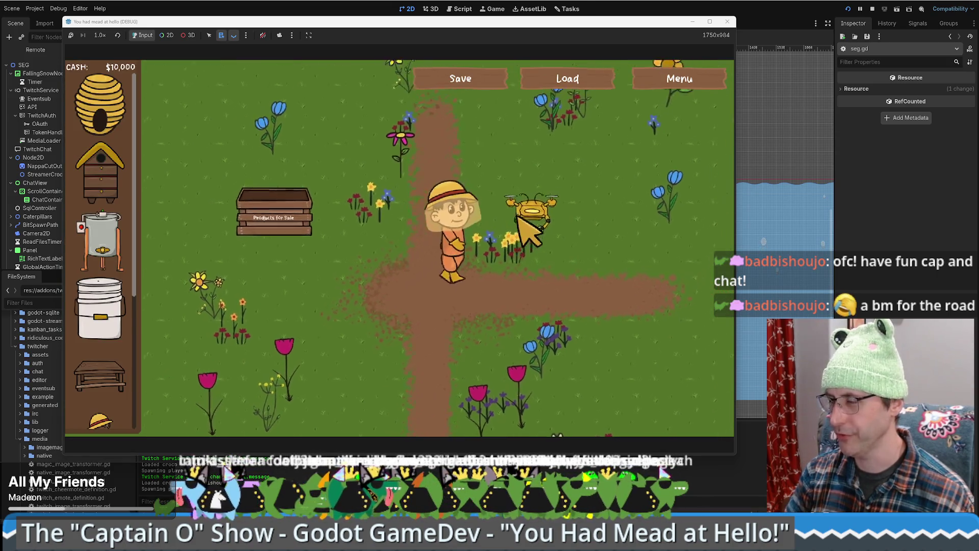
# Step: Buy a crafting table, place it beside the beekeeper, and walk down-left
pyautogui.moveTo(100, 376)
pyautogui.mouseDown()
pyautogui.moveTo(274, 313)
pyautogui.moveTo(547, 244)
pyautogui.mouseUp()
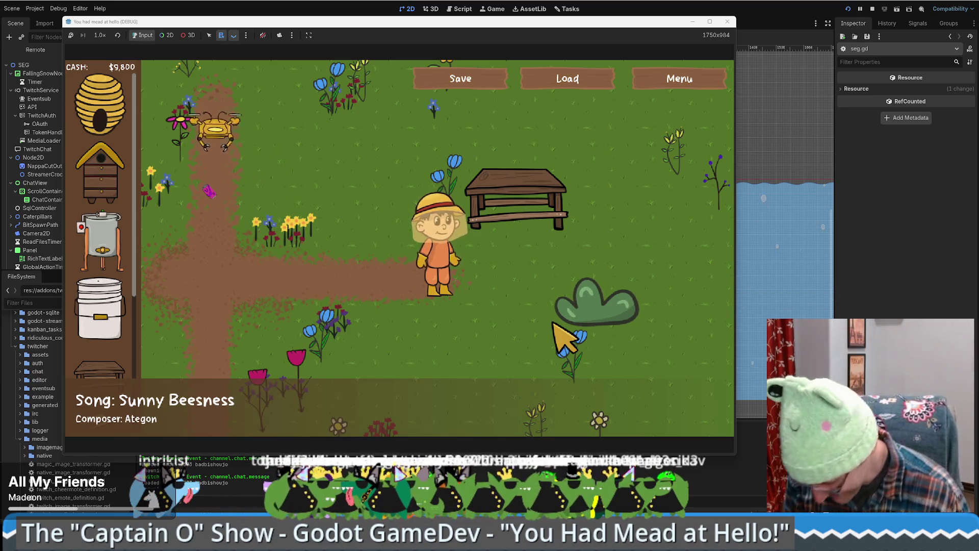
pyautogui.press('a')
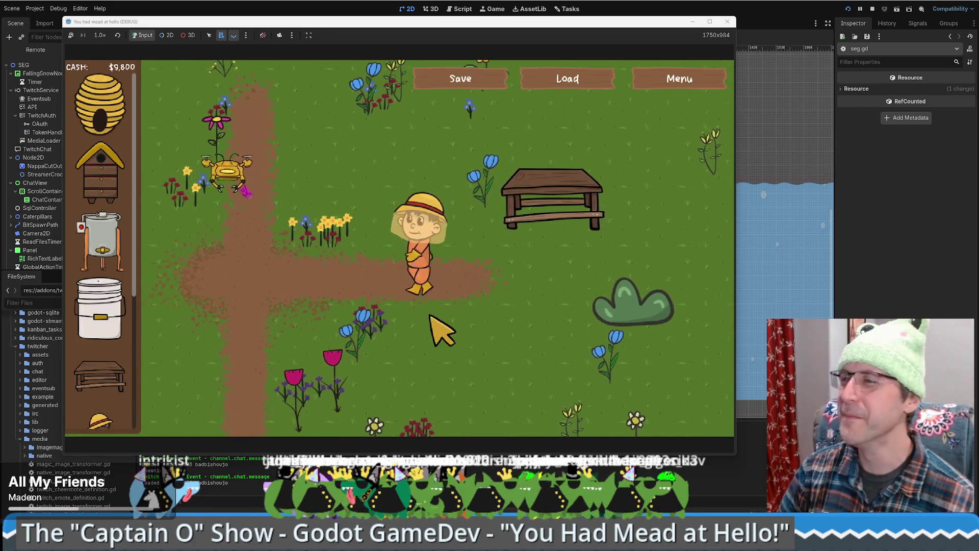
pyautogui.press('s')
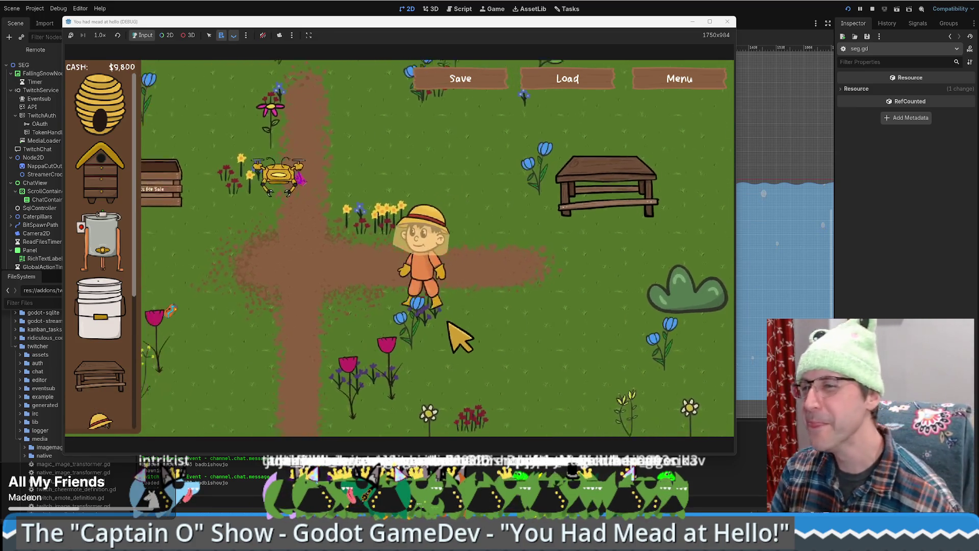
pyautogui.press('s')
pyautogui.press('a')
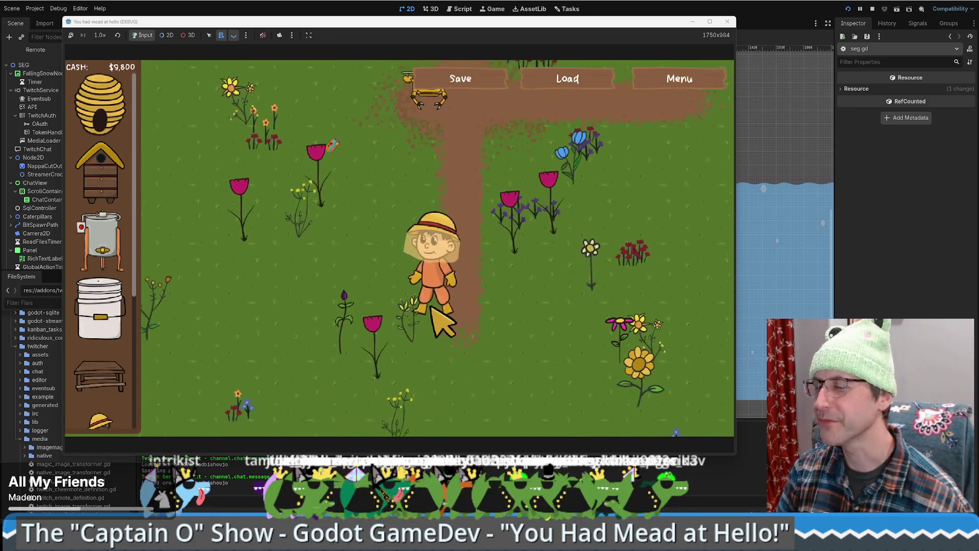
# Step: Walk further down-left toward the bee, then up past the sale crate and back down
pyautogui.press('s')
pyautogui.press('a')
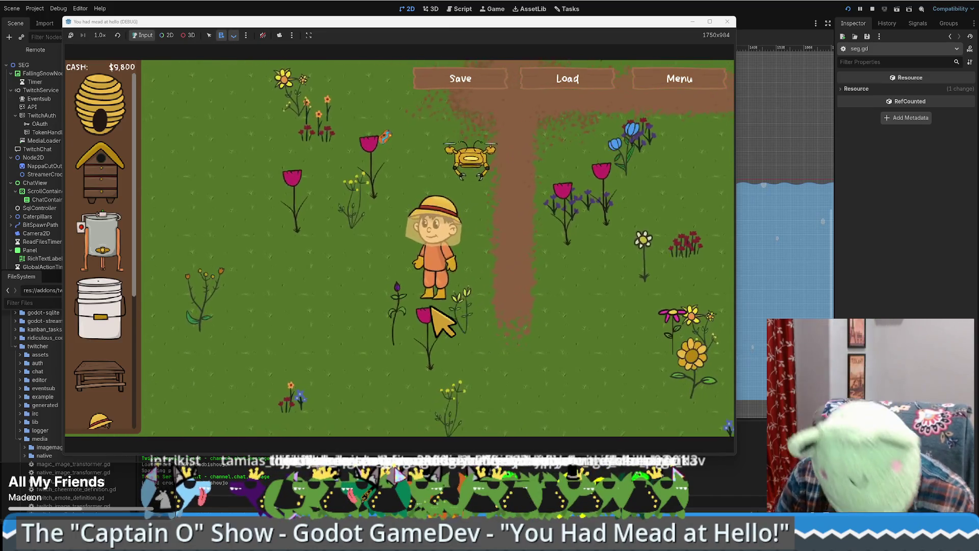
pyautogui.press('w')
pyautogui.press('d')
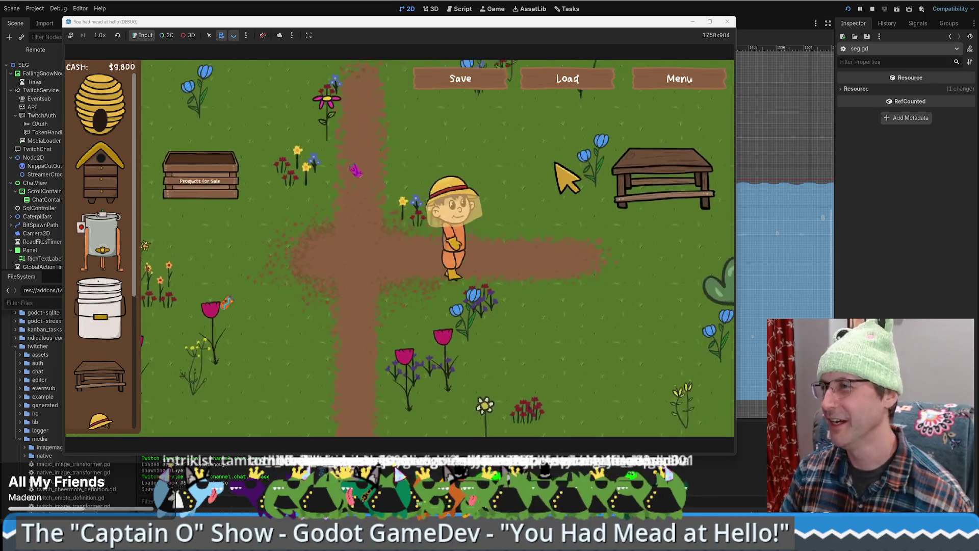
pyautogui.press('a')
pyautogui.press('s')
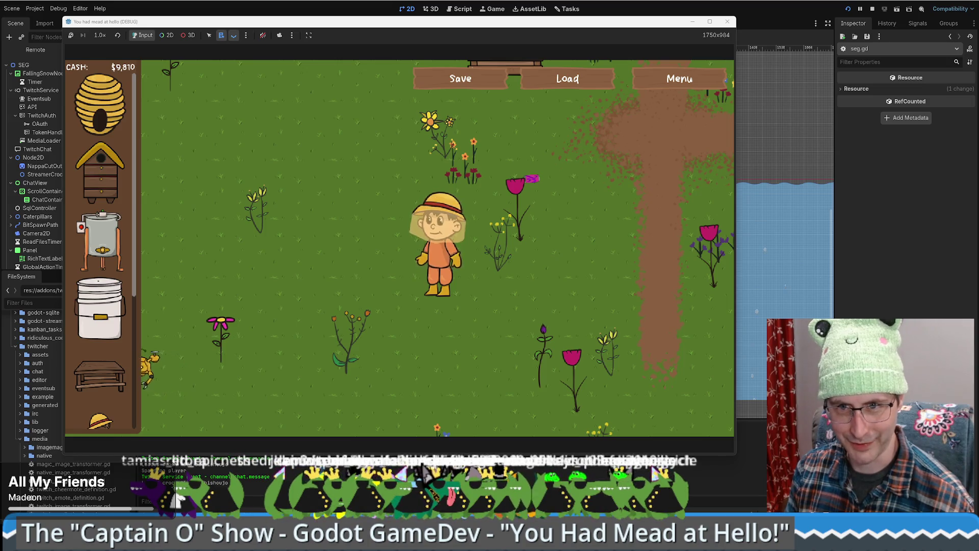
# Step: Walk the beekeeper upward toward the sale crate while cash holds at $9,810
pyautogui.press('Up')
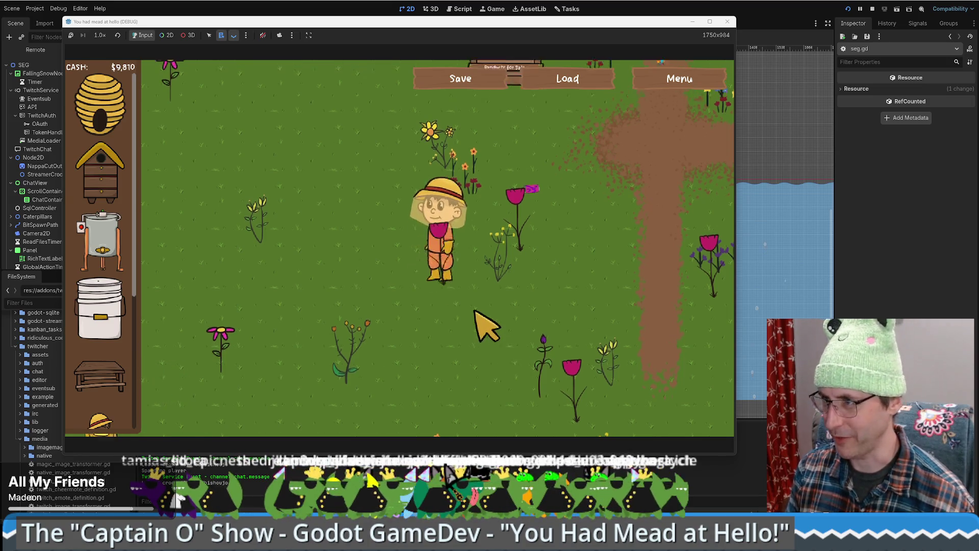
# Step: Walk the beekeeper up, right and down toward the wooden bench, then back up
pyautogui.press('Up')
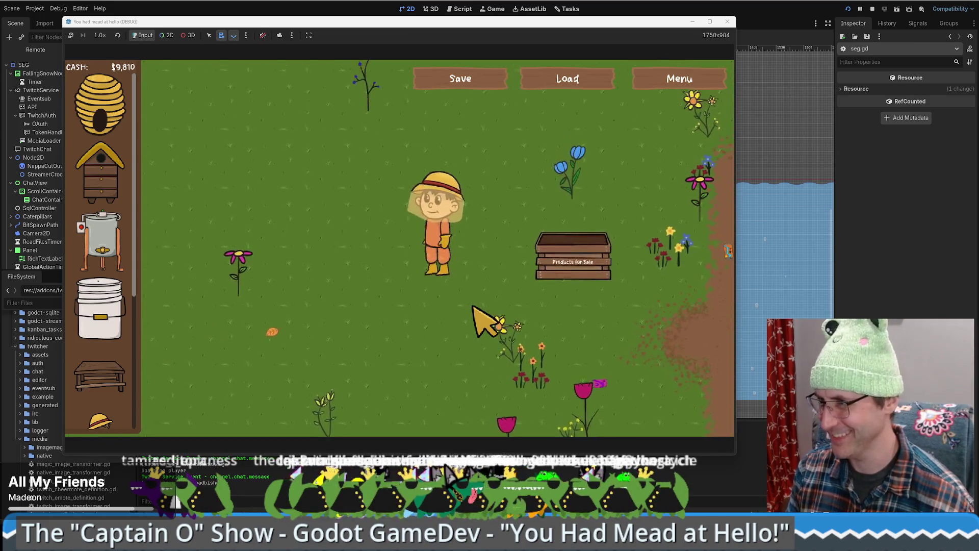
pyautogui.press('Right')
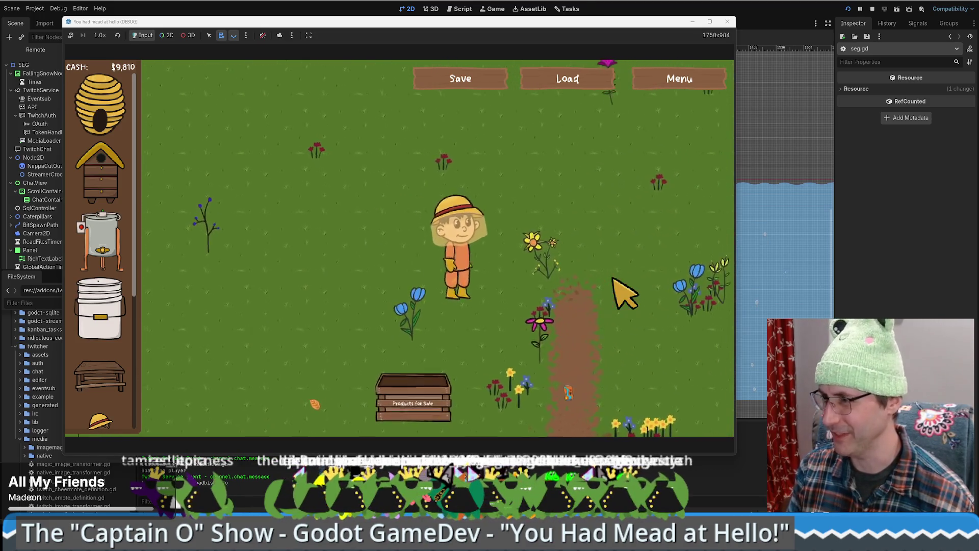
pyautogui.press('Down')
pyautogui.press('Right')
pyautogui.press('Down')
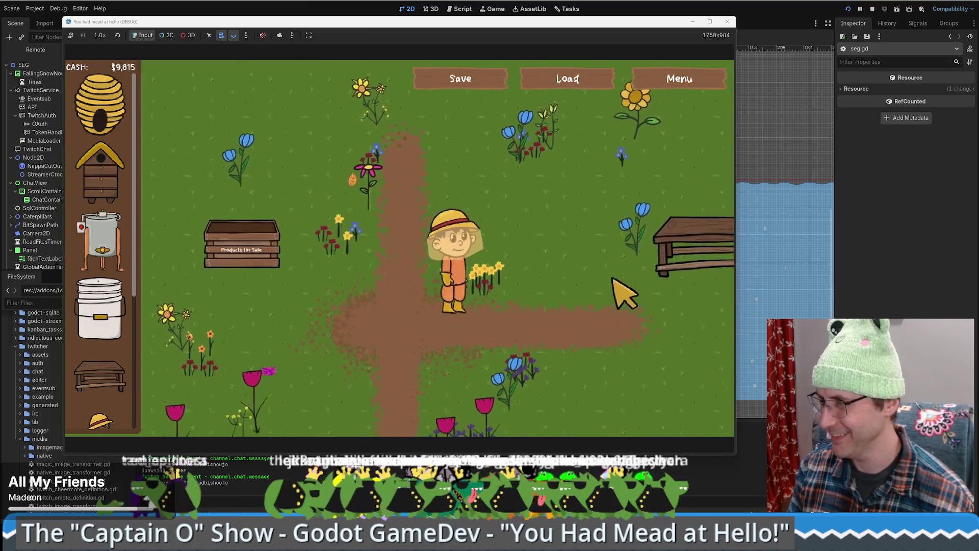
pyautogui.press('Up')
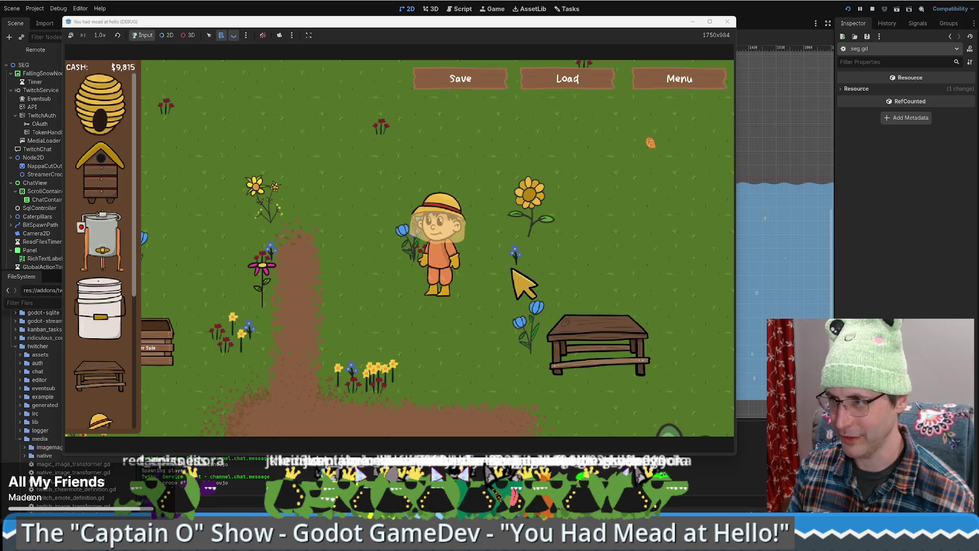
# Step: Restart as a fresh game via To Title and place a crafting table and honey extractor
pyautogui.click(674, 83)
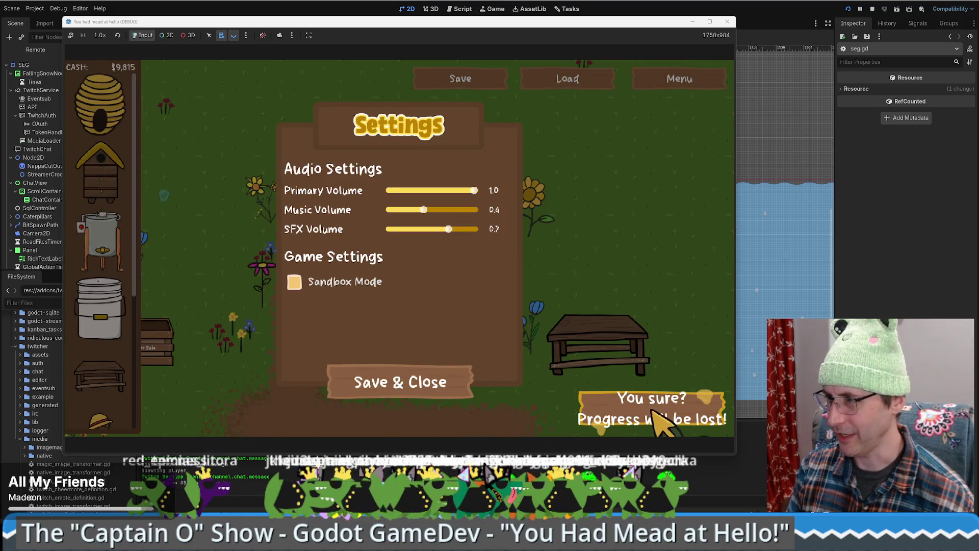
pyautogui.click(652, 415)
pyautogui.click(415, 243)
pyautogui.moveTo(102, 380); pyautogui.dragTo(524, 345)
pyautogui.moveTo(102, 239); pyautogui.dragTo(467, 220)
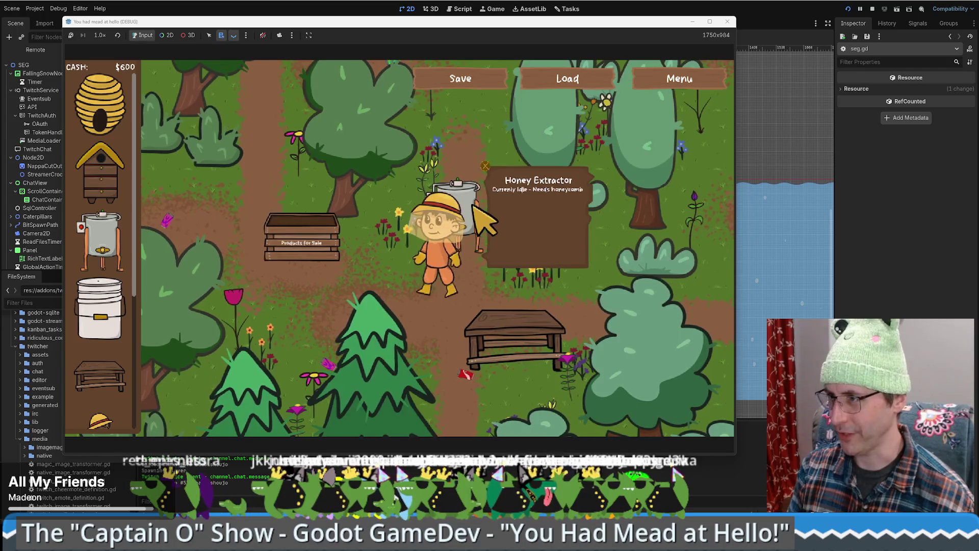
# Step: Load extractor beeswax into the crafting table, craft soap, switch the recipe to candle, and stop the game
pyautogui.click(561, 306)
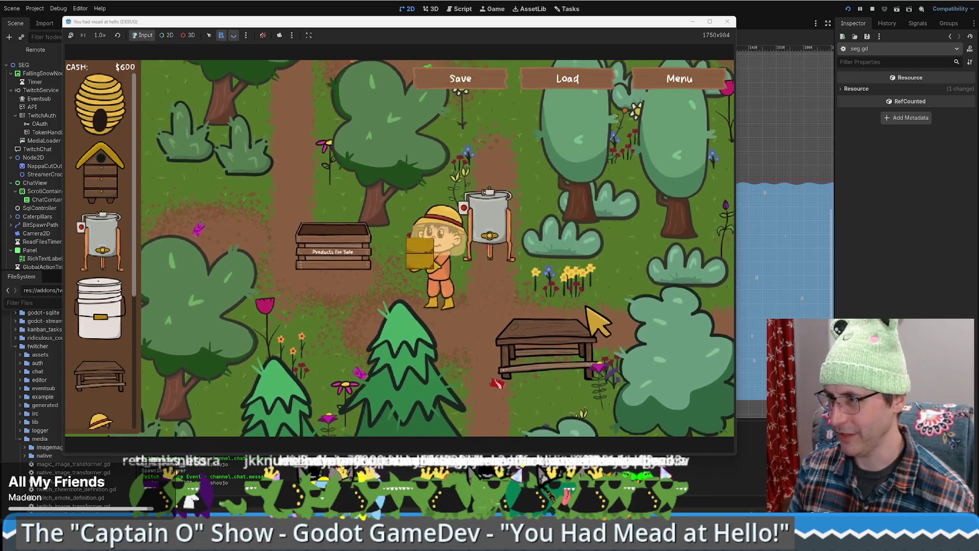
pyautogui.click(586, 309)
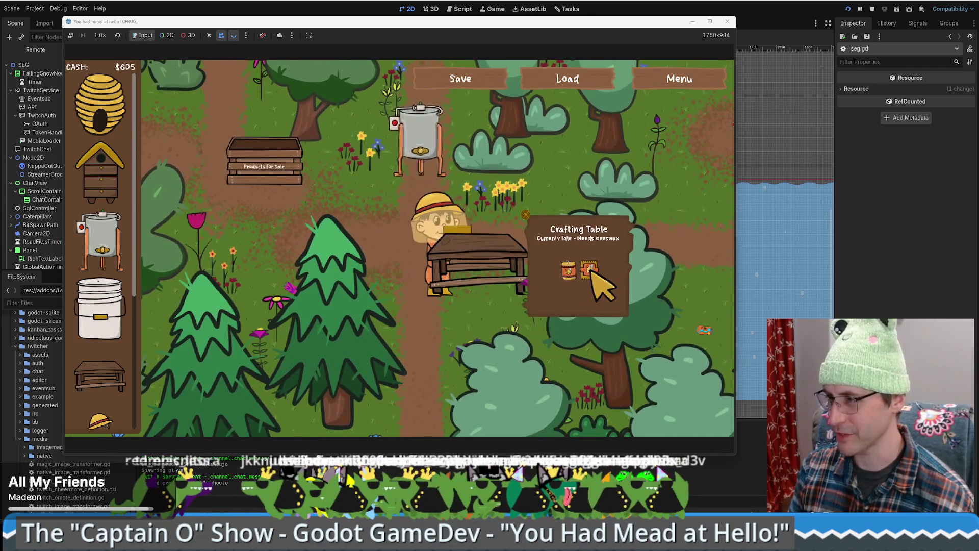
pyautogui.click(580, 318)
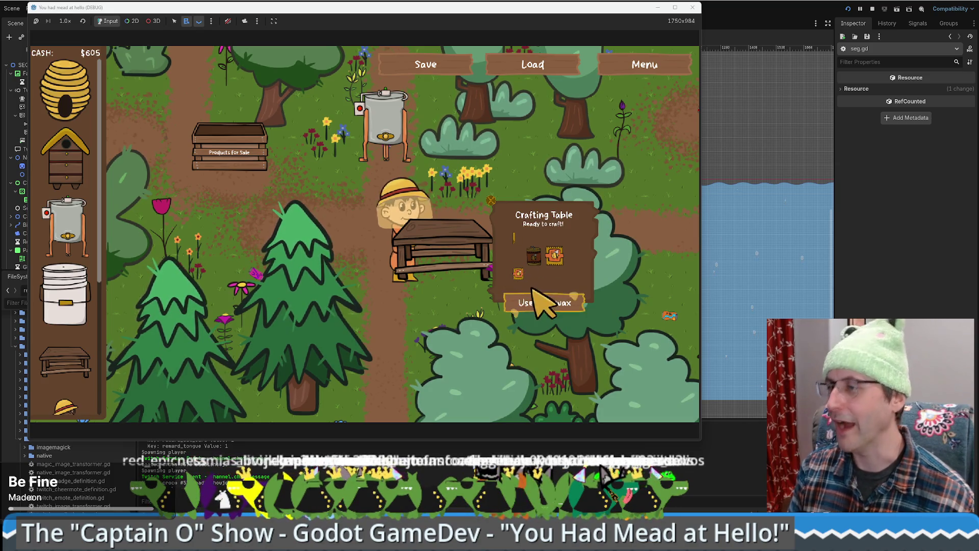
pyautogui.click(540, 302)
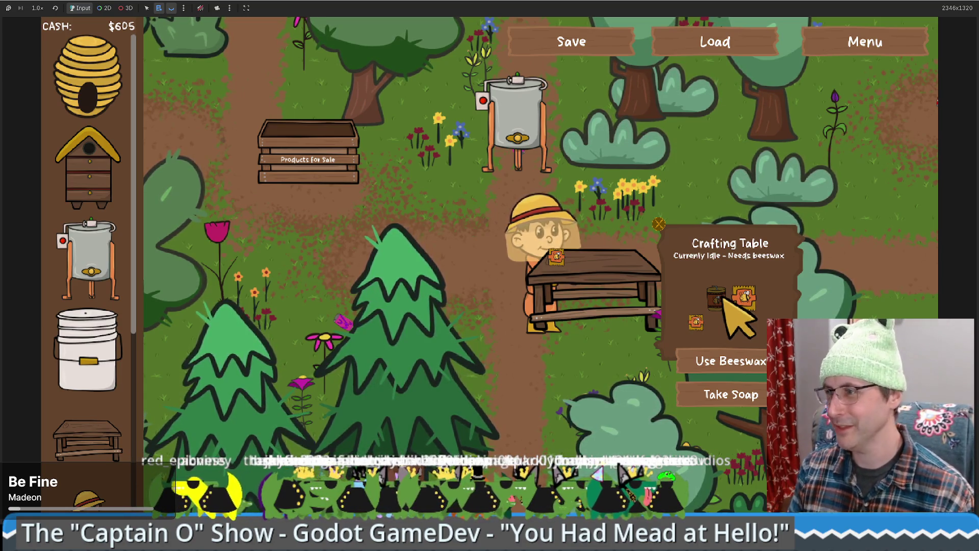
pyautogui.click(719, 301)
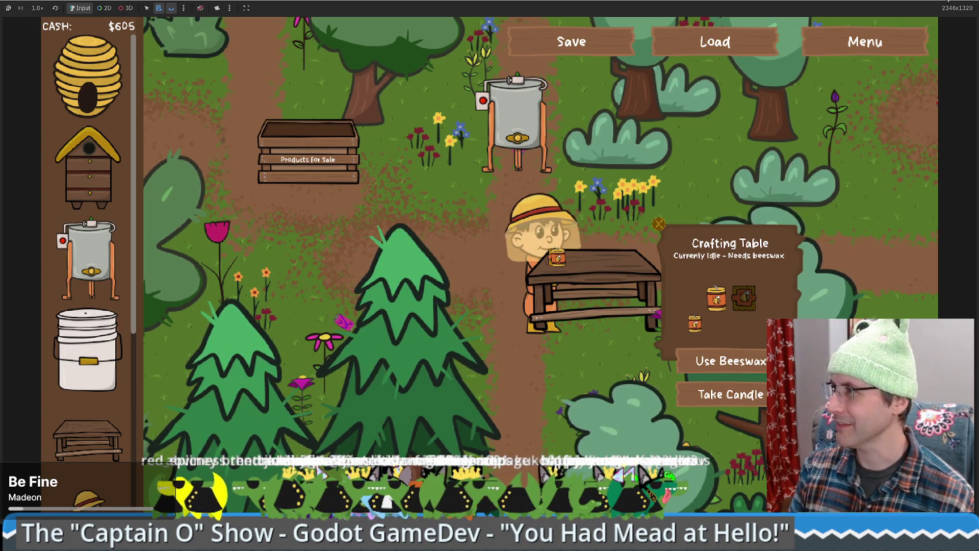
pyautogui.press('F8')
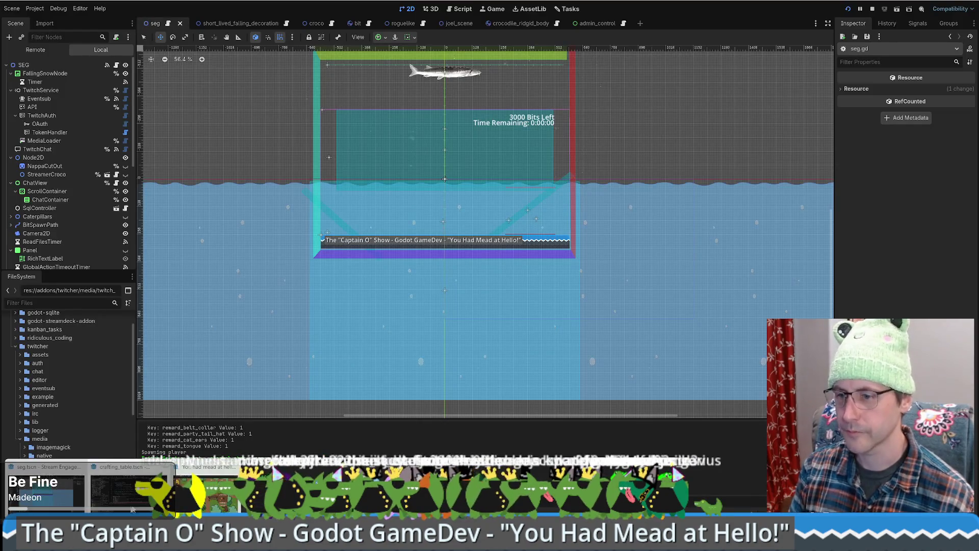
# Step: Delete the stray character on line 254 of crafting_table.gd and save to clear the error
pyautogui.click(122, 487)
pyautogui.press('Escape')
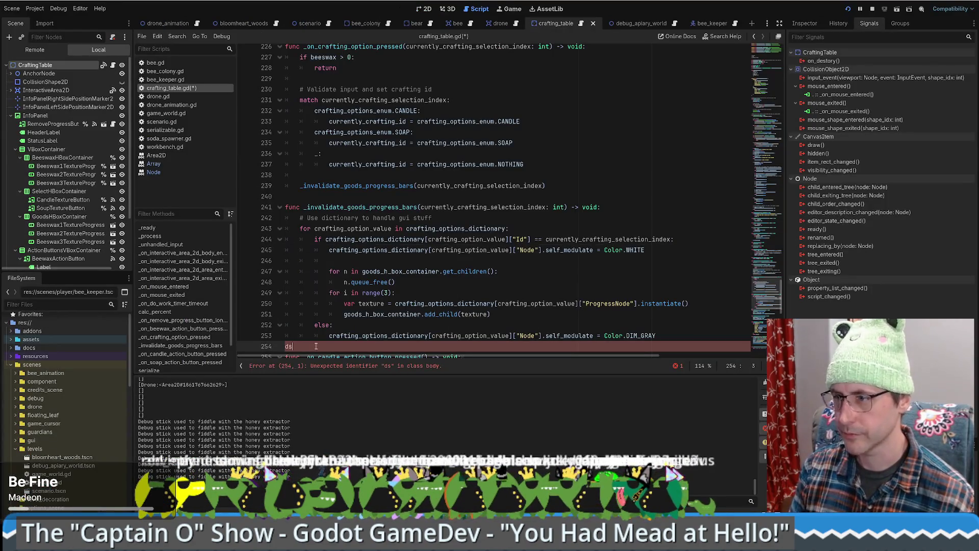
pyautogui.press('BackSpace')
pyautogui.press('BackSpace')
pyautogui.hotkey('ctrl', 's')
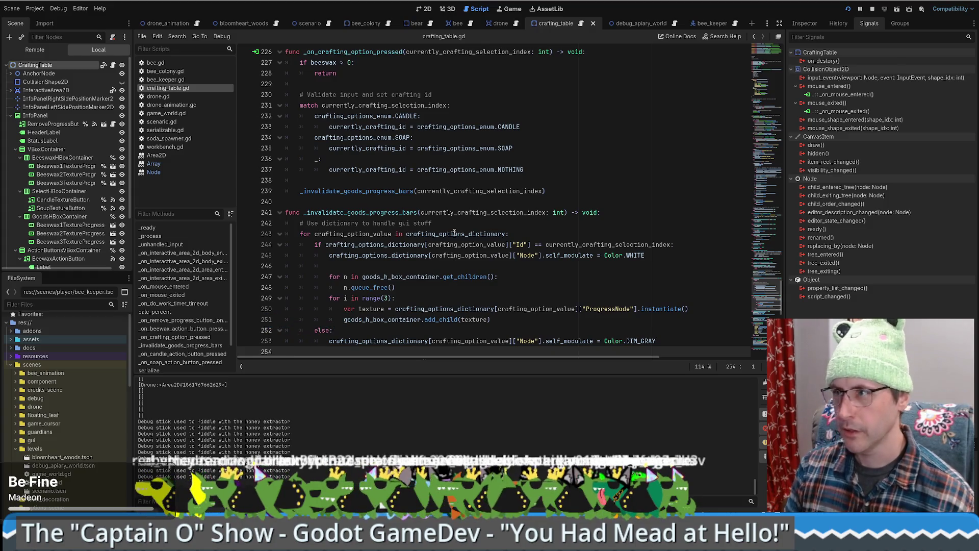
# Step: Jump to the top of the script via the minimap and scroll to the variable declarations near line 19
pyautogui.click(582, 24)
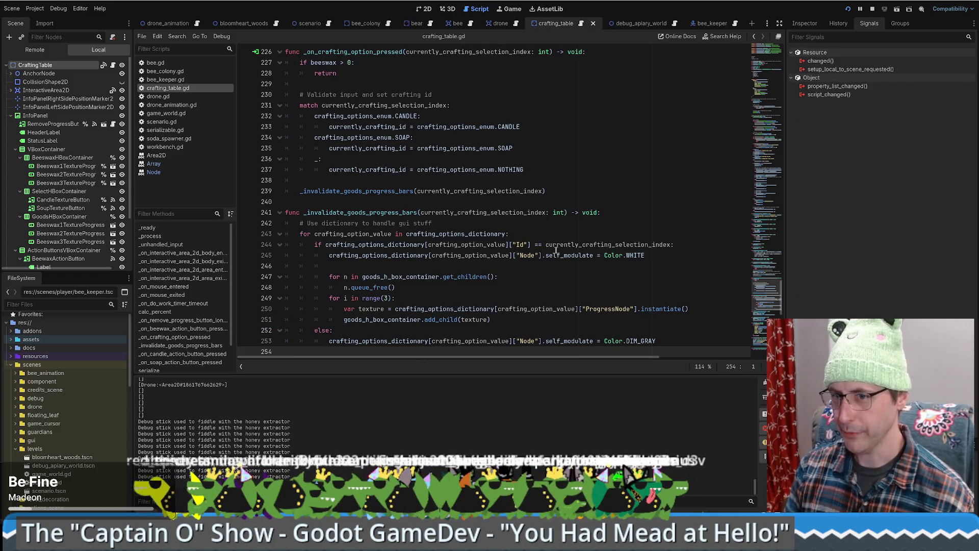
pyautogui.scroll(-3, 557, 250)
pyautogui.scroll(6, 552, 253)
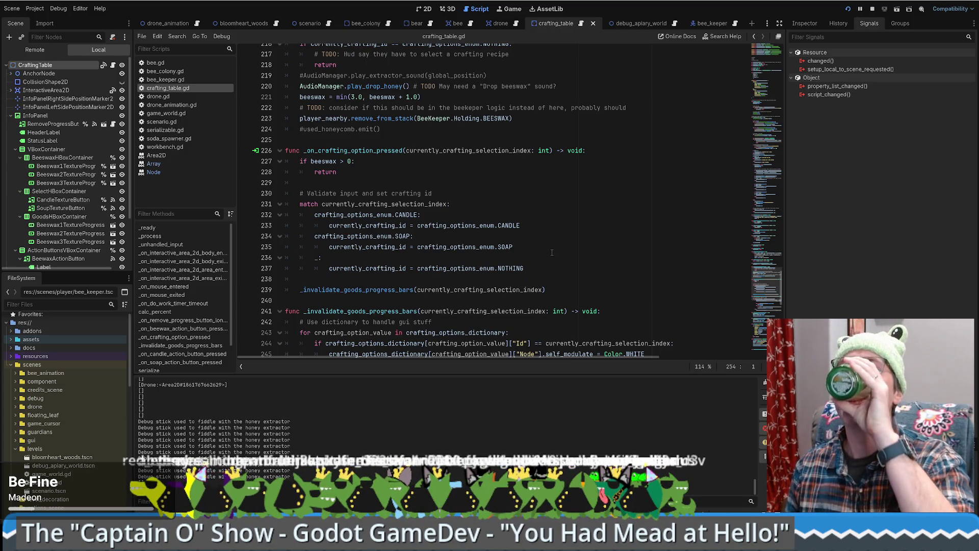
pyautogui.scroll(7, 553, 252)
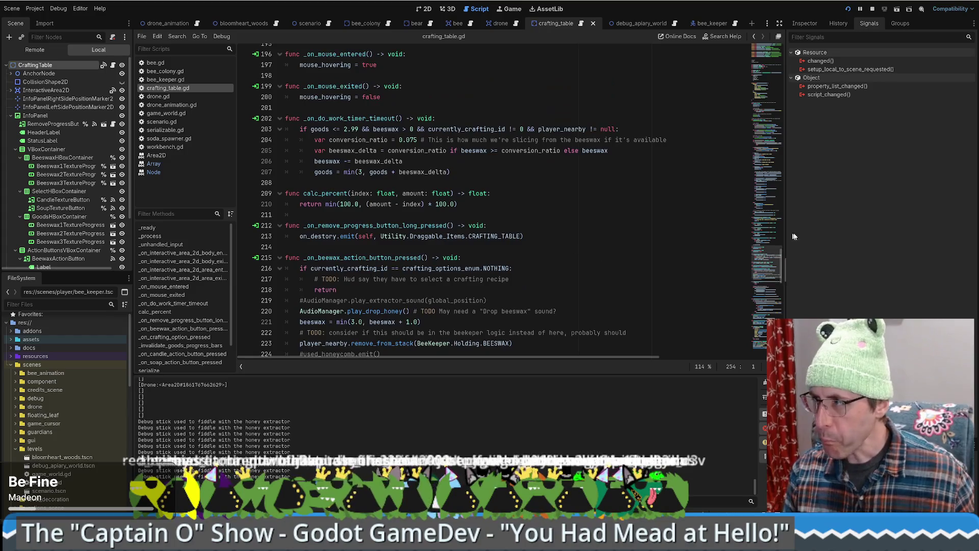
pyautogui.moveTo(771, 276); pyautogui.dragTo(774, 62)
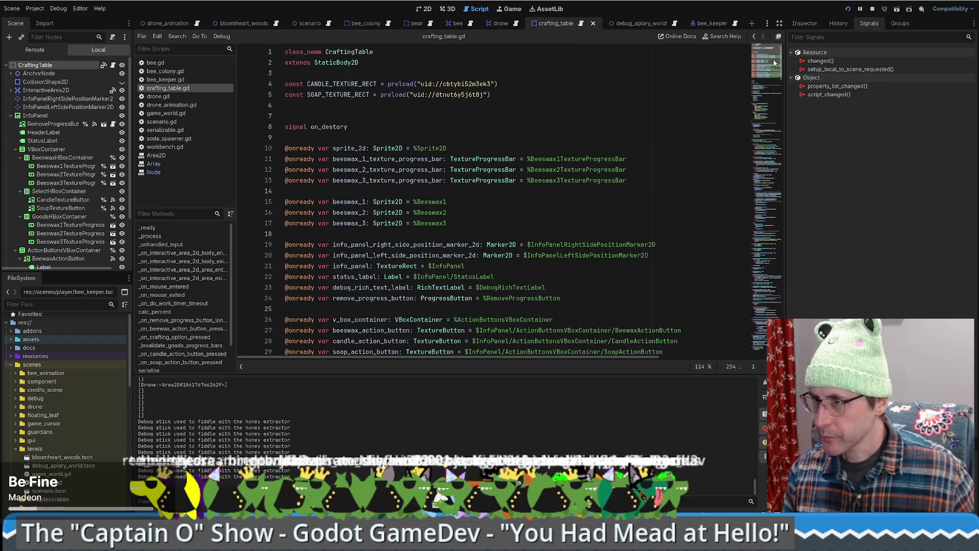
pyautogui.scroll(-5, 618, 172)
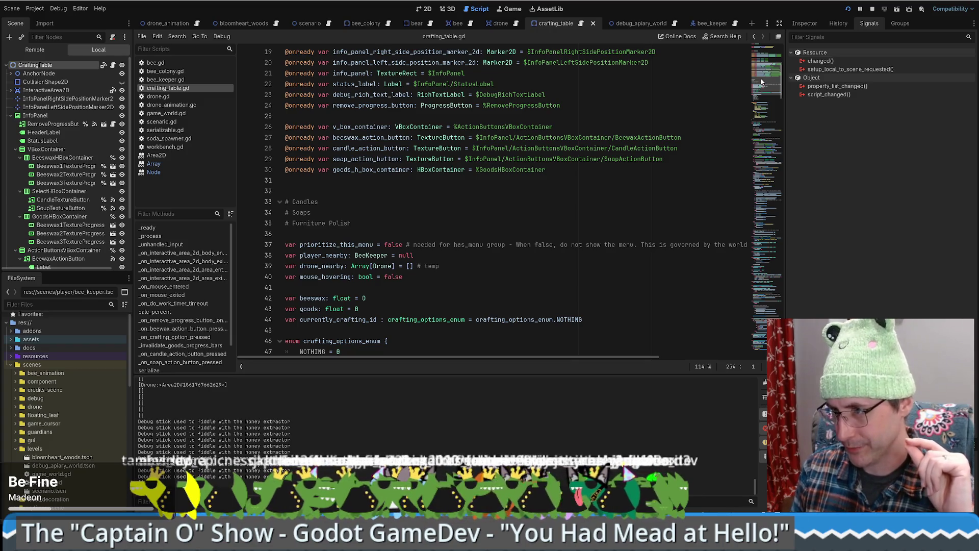
# Step: Append '# TODO' to the goods declaration on line 43 and dock Ridiculous Coding beside Signals and Groups
pyautogui.doubleClick(309, 309)
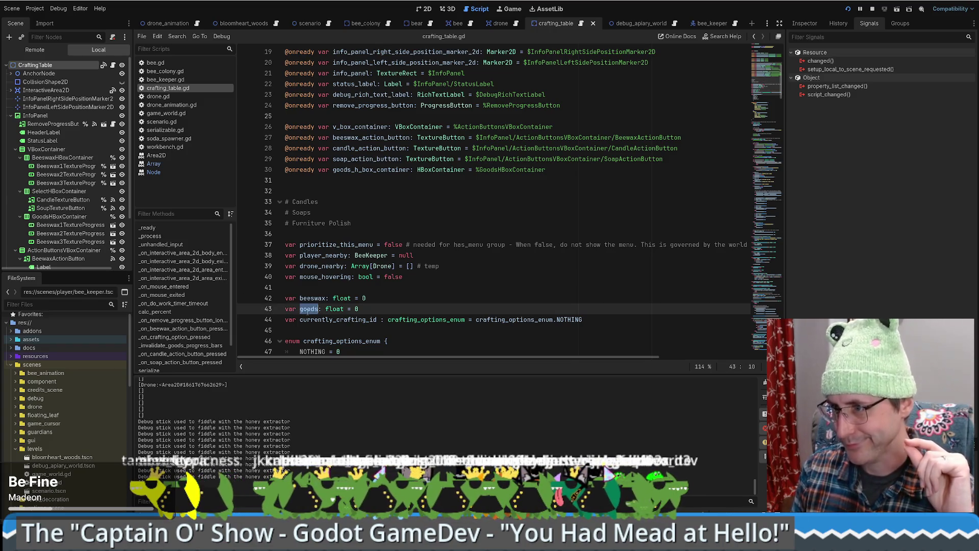
pyautogui.click(401, 312)
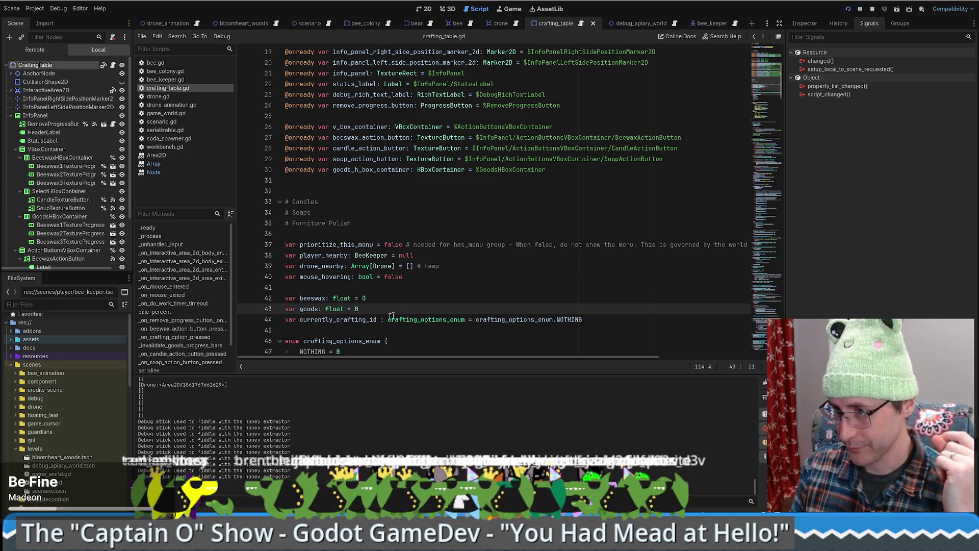
pyautogui.scroll(-7, 397, 314)
pyautogui.scroll(5, 425, 227)
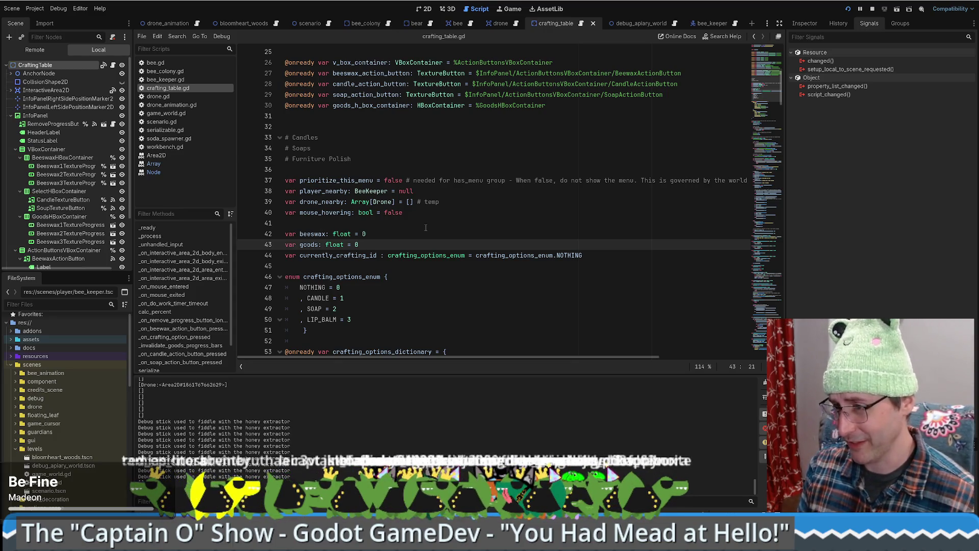
pyautogui.write(' # TODO')
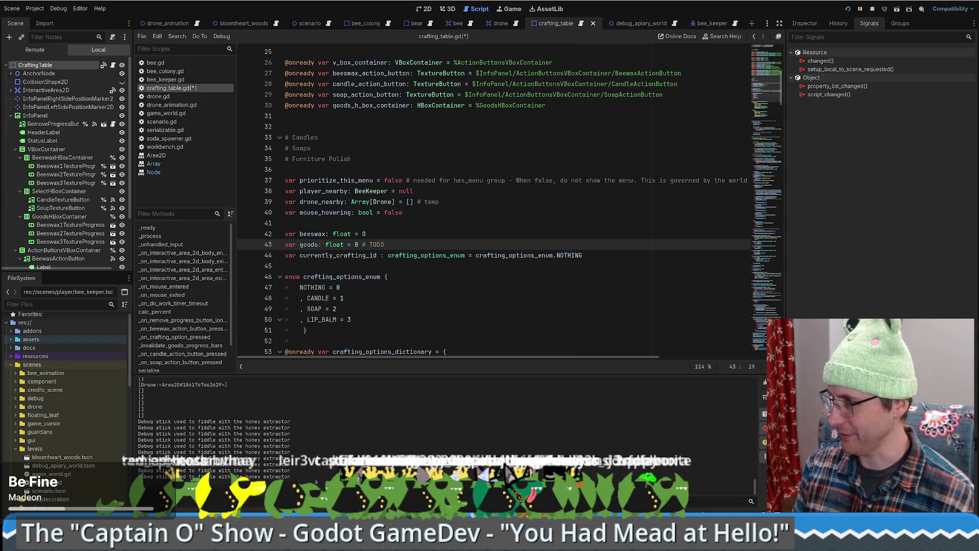
pyautogui.moveTo(877, 332)
pyautogui.mouseDown()
pyautogui.moveTo(862, 23)
pyautogui.moveTo(818, 24)
pyautogui.moveTo(902, 32)
pyautogui.moveTo(775, 105)
pyautogui.moveTo(809, 5)
pyautogui.moveTo(772, 32)
pyautogui.moveTo(787, 267)
pyautogui.mouseUp()
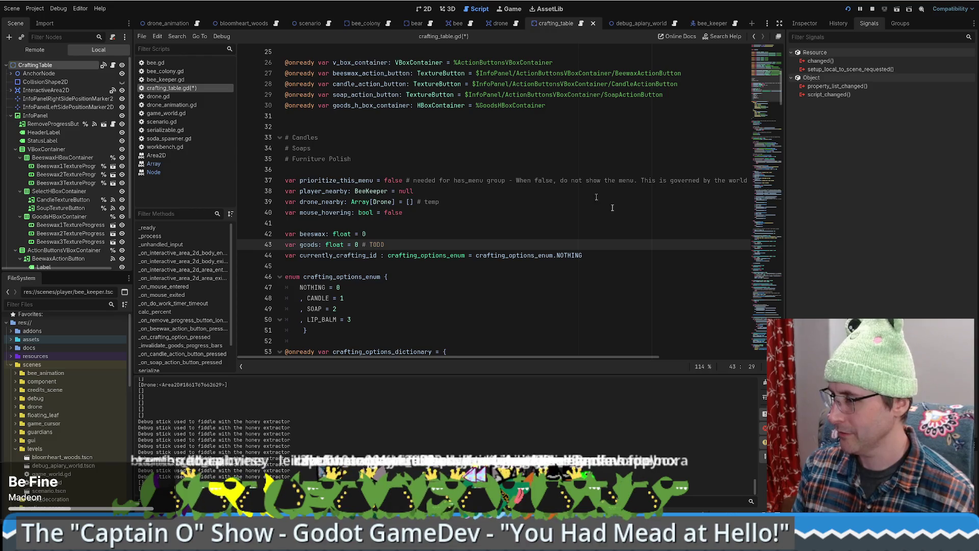
pyautogui.moveTo(867, 153); pyautogui.dragTo(826, 29)
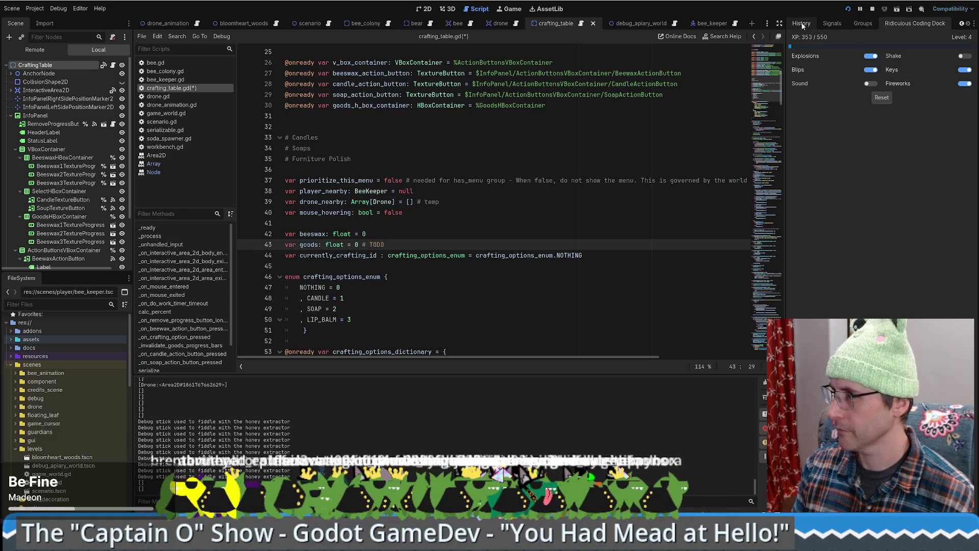
# Step: Reorder the dock tabs so History sits ahead of Inspector
pyautogui.moveTo(801, 25)
pyautogui.mouseDown()
pyautogui.moveTo(809, 104)
pyautogui.moveTo(800, 30)
pyautogui.moveTo(806, 80)
pyautogui.moveTo(812, 36)
pyautogui.moveTo(892, 32)
pyautogui.mouseUp()
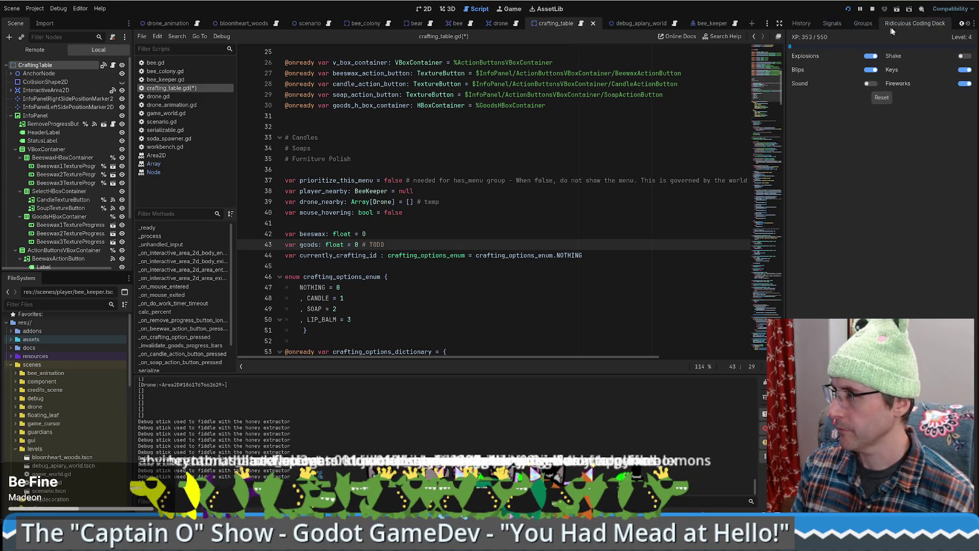
pyautogui.click(961, 24)
pyautogui.moveTo(798, 26)
pyautogui.mouseDown()
pyautogui.moveTo(812, 105)
pyautogui.moveTo(805, 96)
pyautogui.mouseUp()
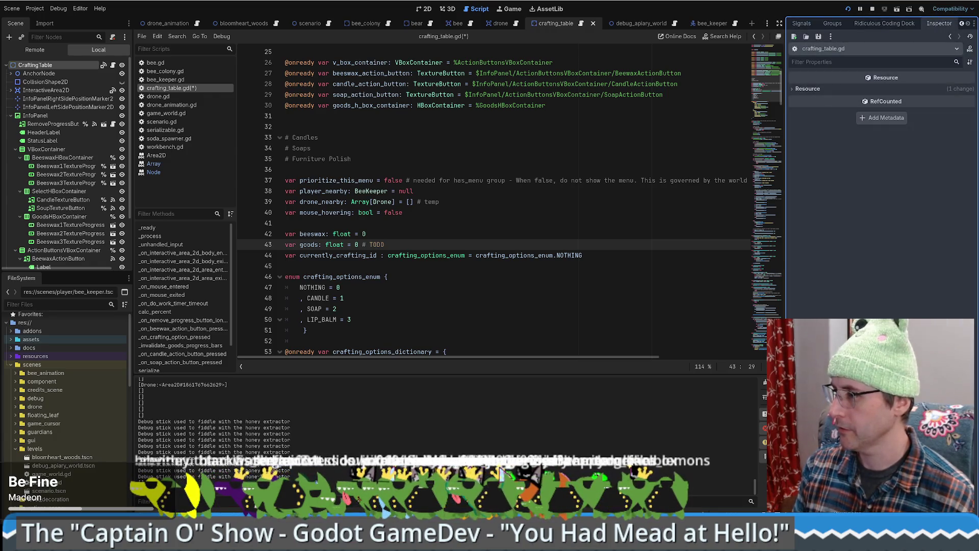
pyautogui.moveTo(940, 23)
pyautogui.mouseDown()
pyautogui.moveTo(910, 43)
pyautogui.moveTo(908, 23)
pyautogui.moveTo(801, 24)
pyautogui.mouseUp()
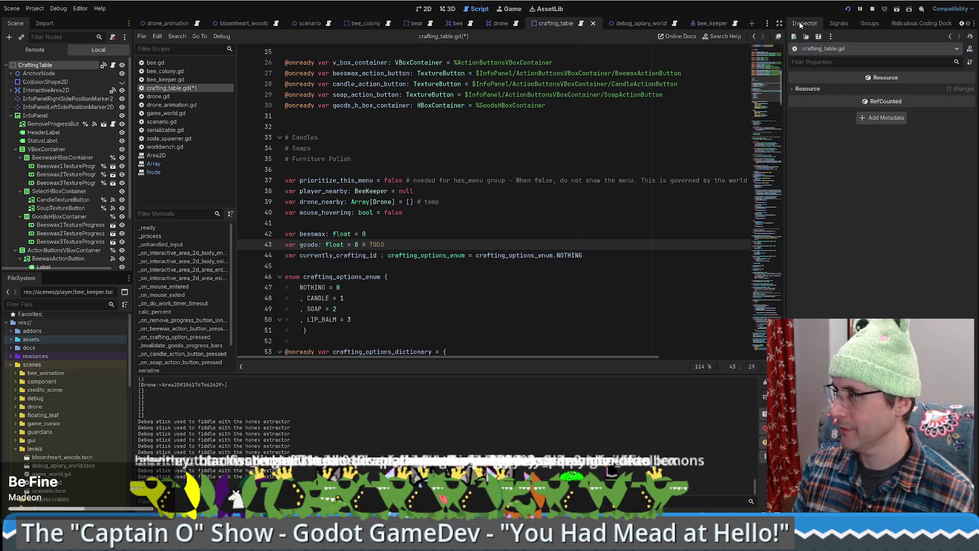
# Step: Move the Ridiculous Coding Dock to the bottom-left Dock Position beside the FileSystem panel
pyautogui.moveTo(932, 23)
pyautogui.mouseDown()
pyautogui.moveTo(763, 8)
pyautogui.moveTo(920, 25)
pyautogui.mouseUp()
pyautogui.rightClick(921, 25)
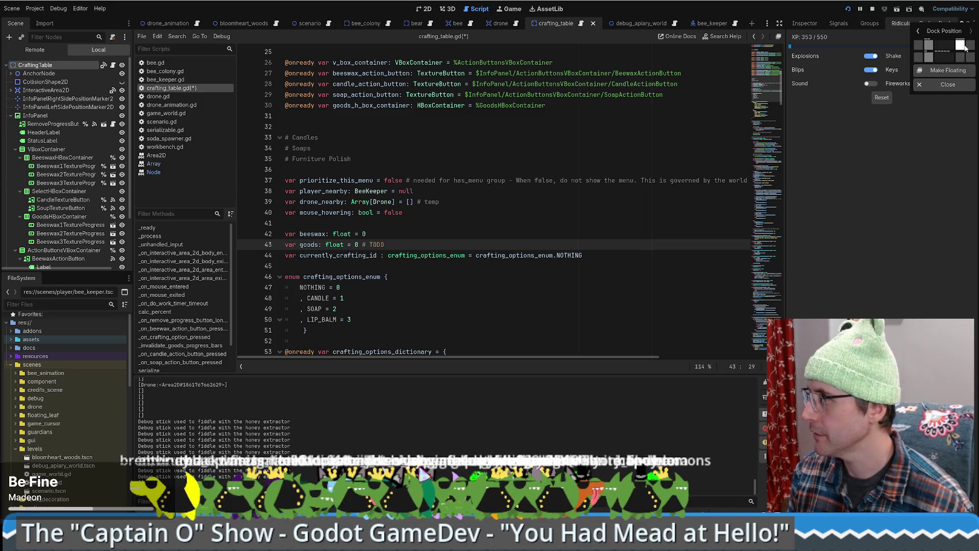
pyautogui.click(929, 59)
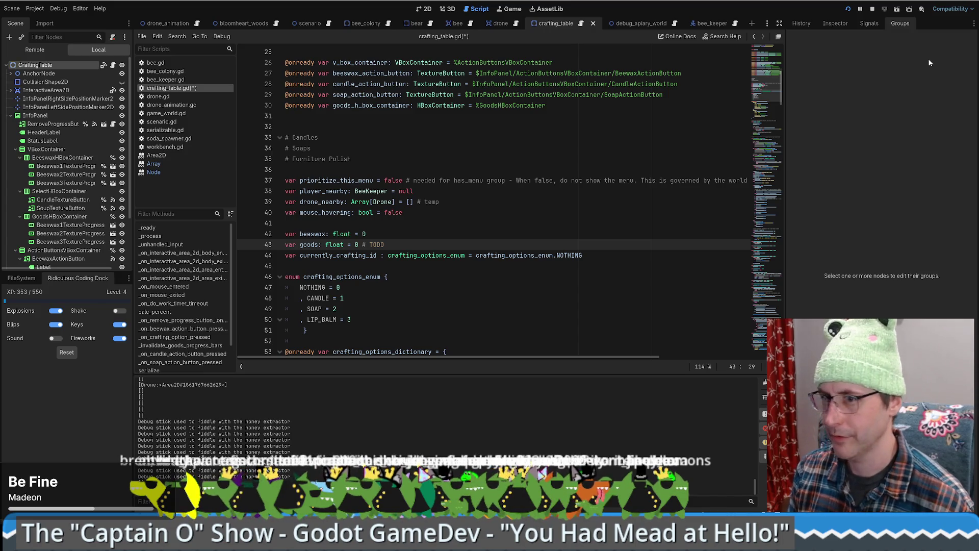
pyautogui.rightClick(79, 280)
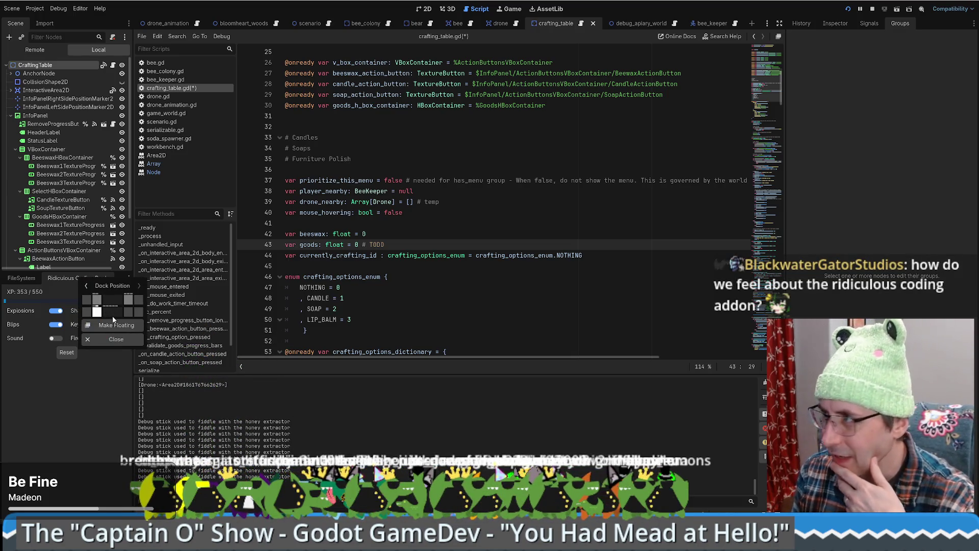
pyautogui.click(825, 14)
pyautogui.click(807, 24)
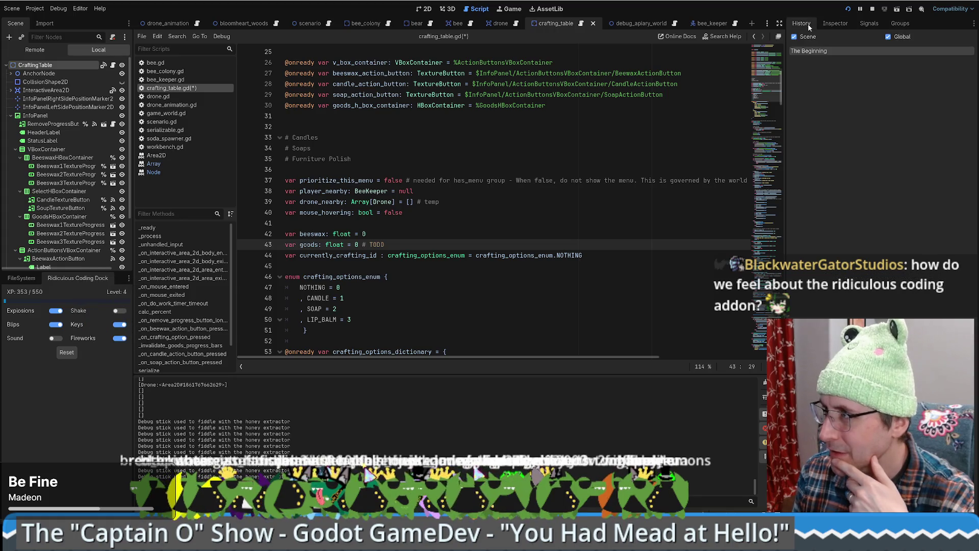
pyautogui.rightClick(83, 279)
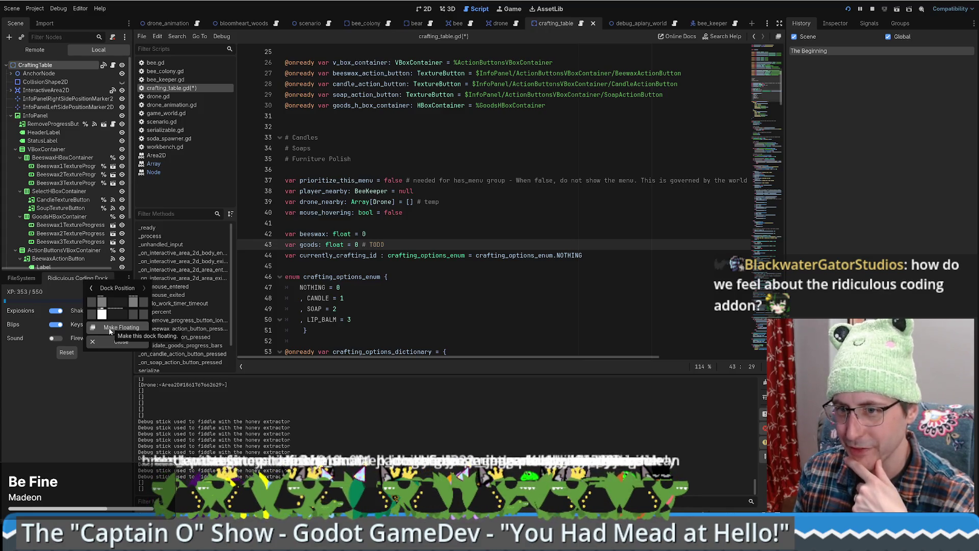
pyautogui.click(91, 274)
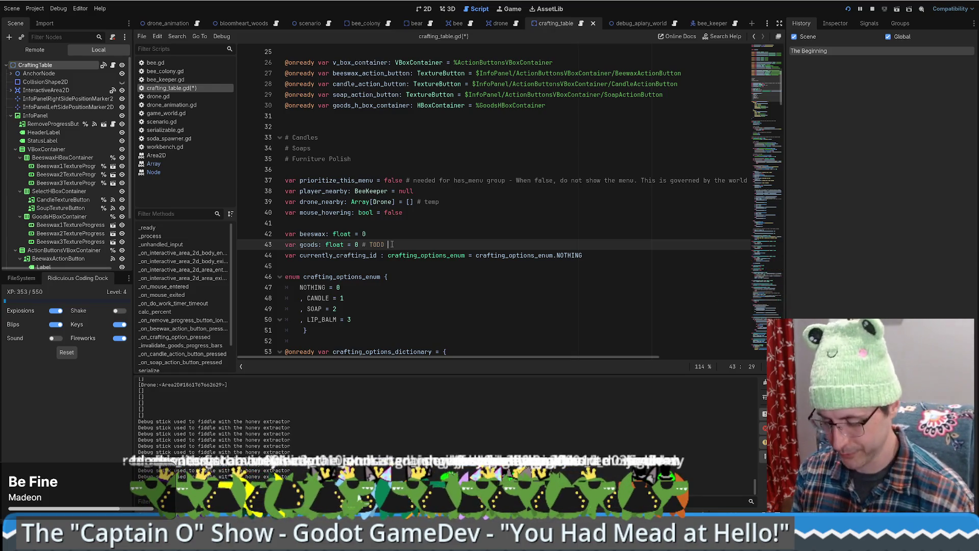
# Step: Finish the line 43 TODO about turning goods into a dictionary so soap and wax need no pickup, and save
pyautogui.write('Turn this into')
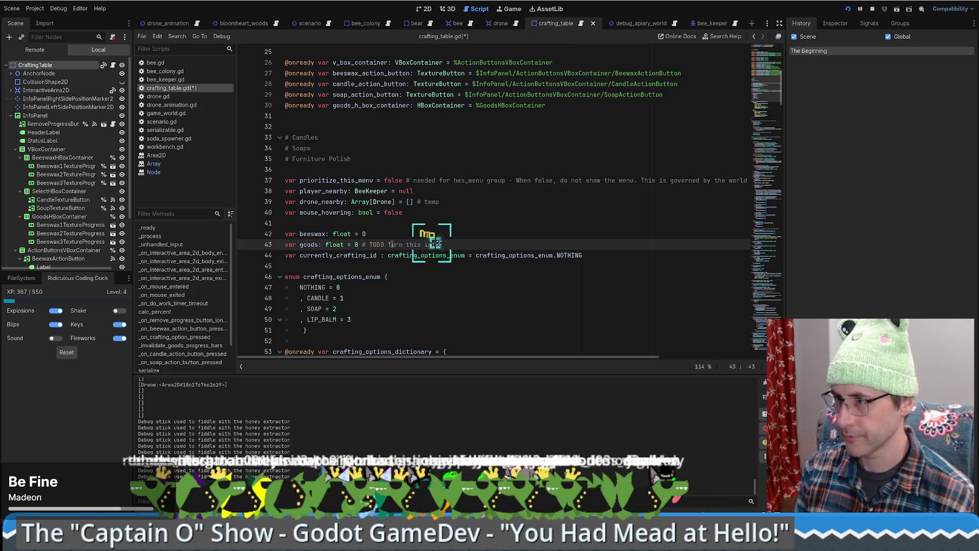
pyautogui.write(' a')
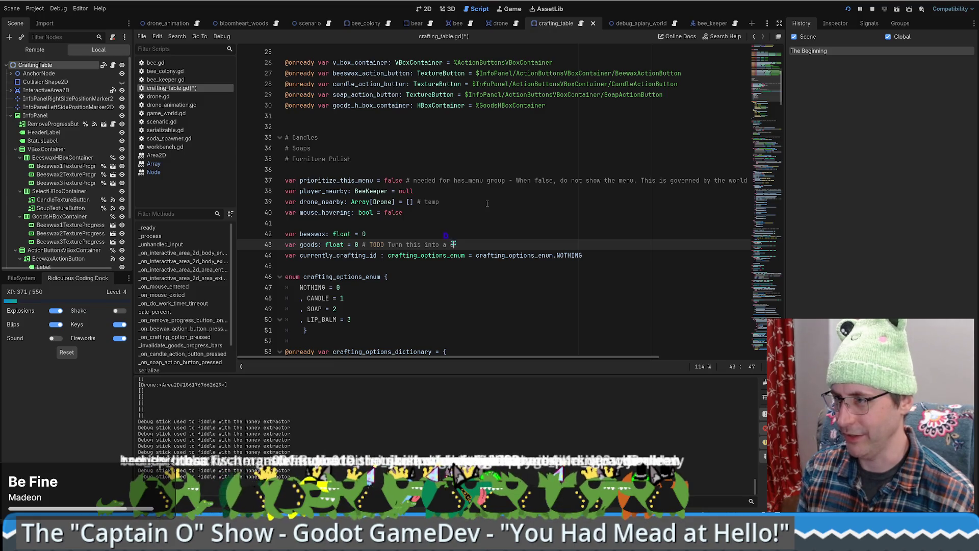
pyautogui.write('ictionary')
pyautogui.write(' of goods so that one can ')
pyautogui.write('crea')
pyautogui.write('t so')
pyautogui.write('ap and then use ')
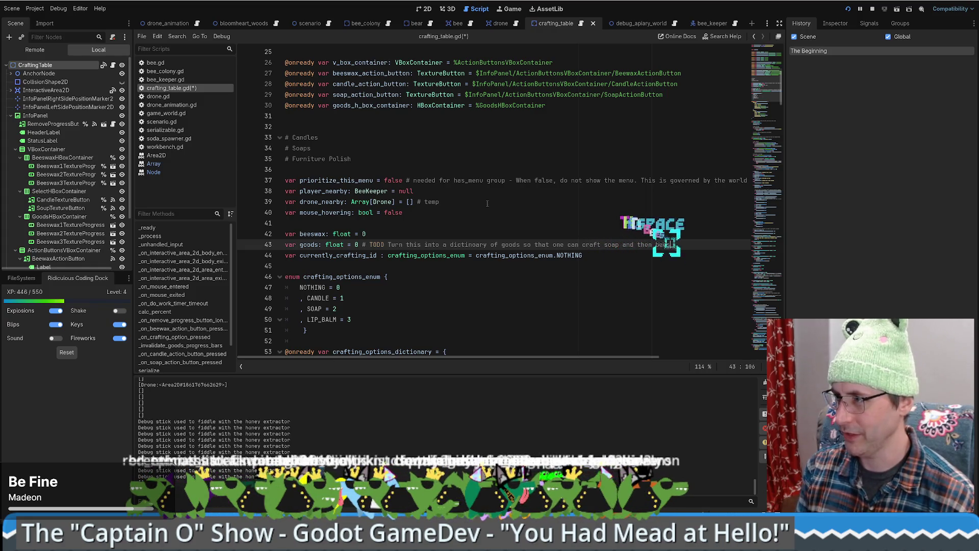
pyautogui.write('wax w/o picking them up')
pyautogui.hotkey('ctrl', 's')
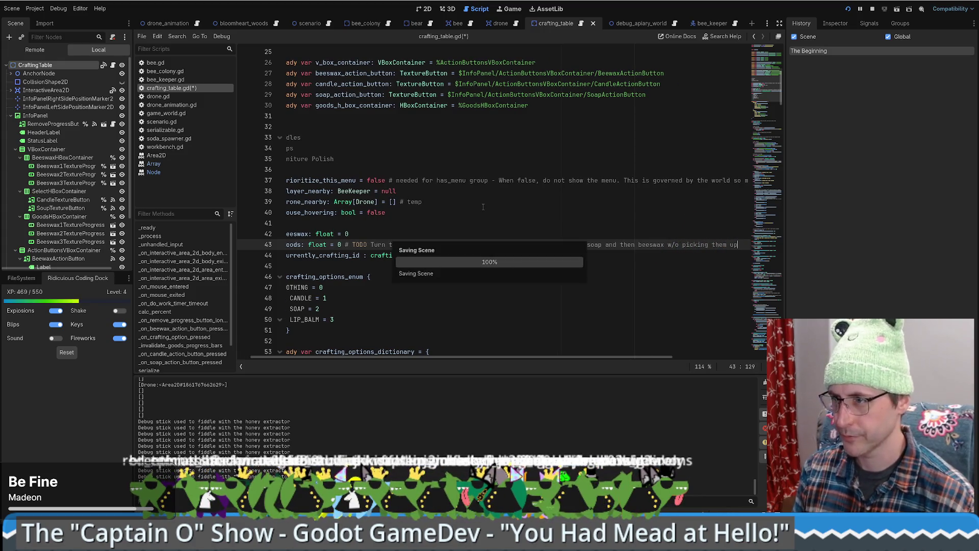